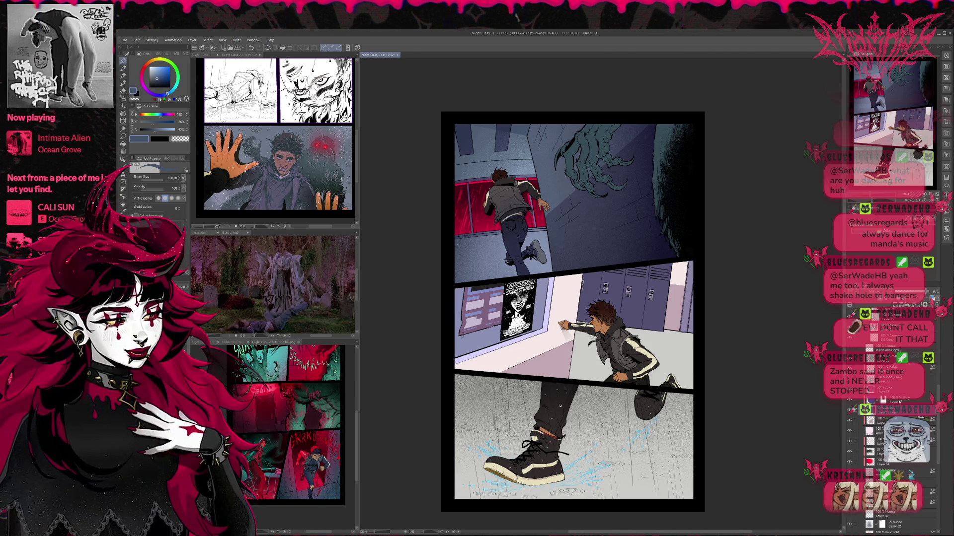
# Step: Test a grey-blue tone painted over the running boy, then undo it
pyautogui.click(885, 401)
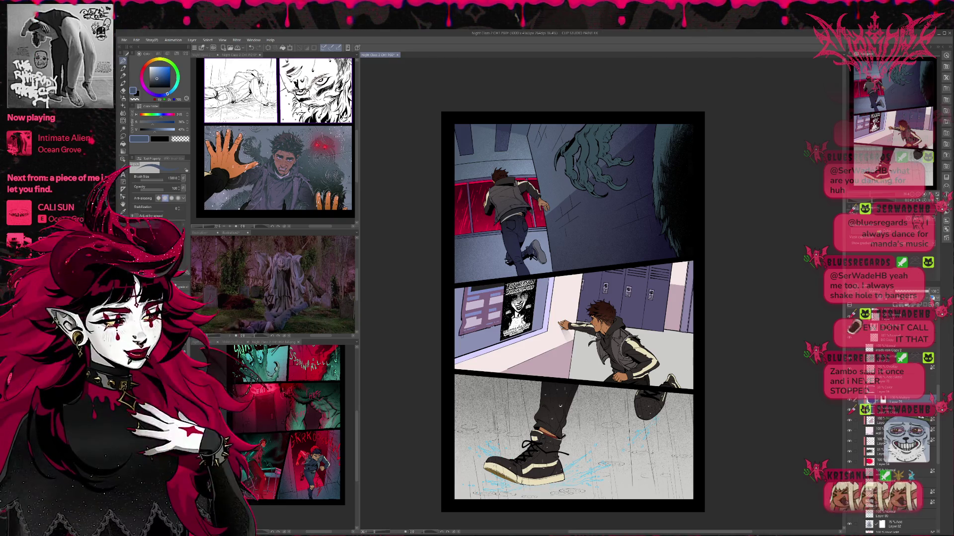
pyautogui.scroll(-10, 908, 397)
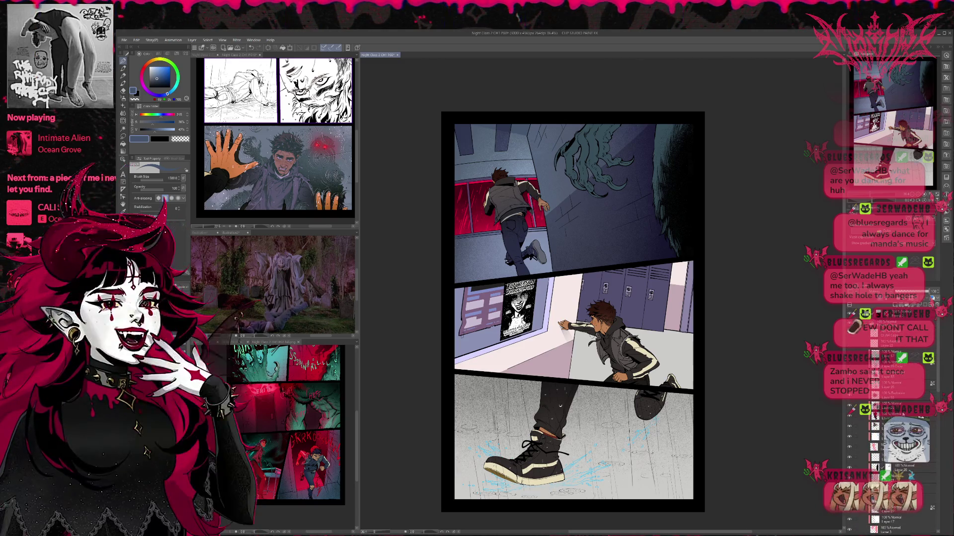
pyautogui.click(848, 374)
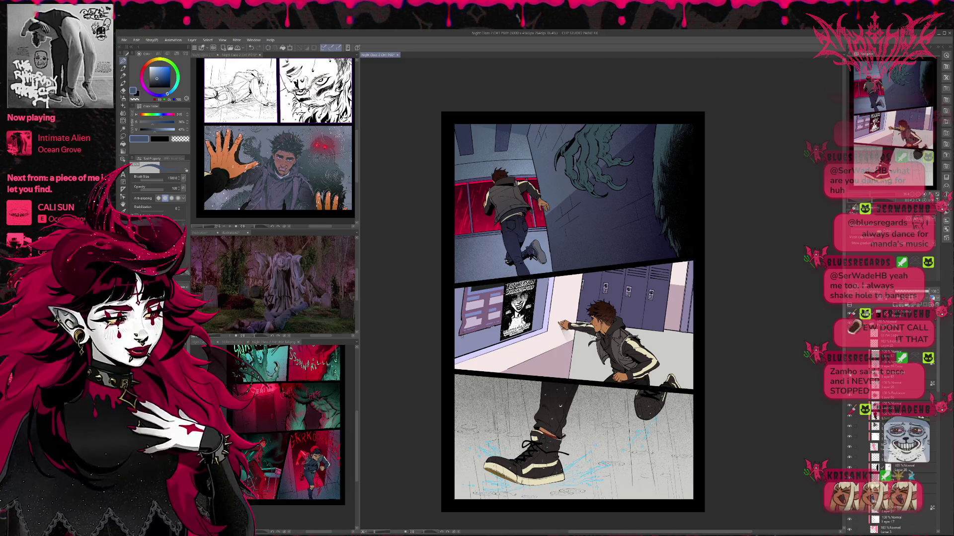
pyautogui.click(894, 375)
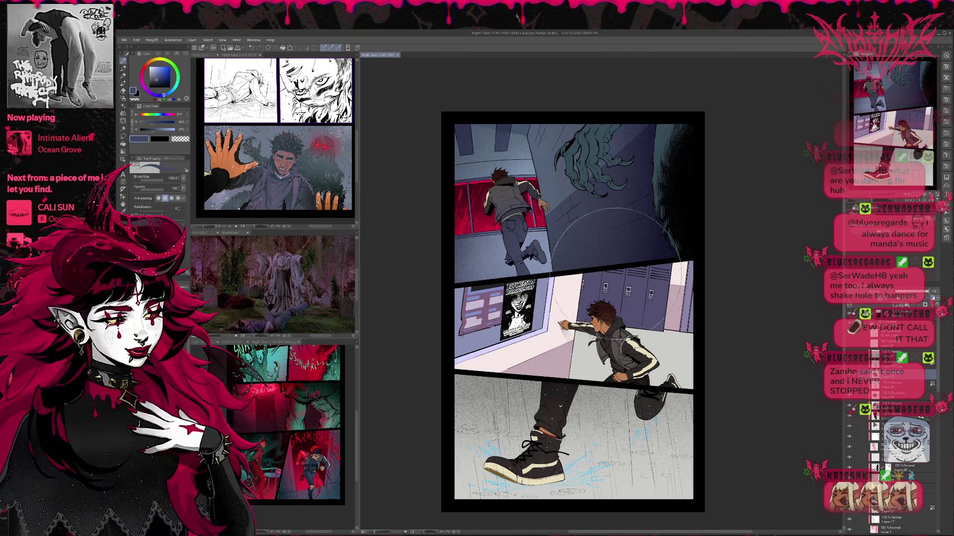
pyautogui.moveTo(526, 234); pyautogui.dragTo(516, 196)
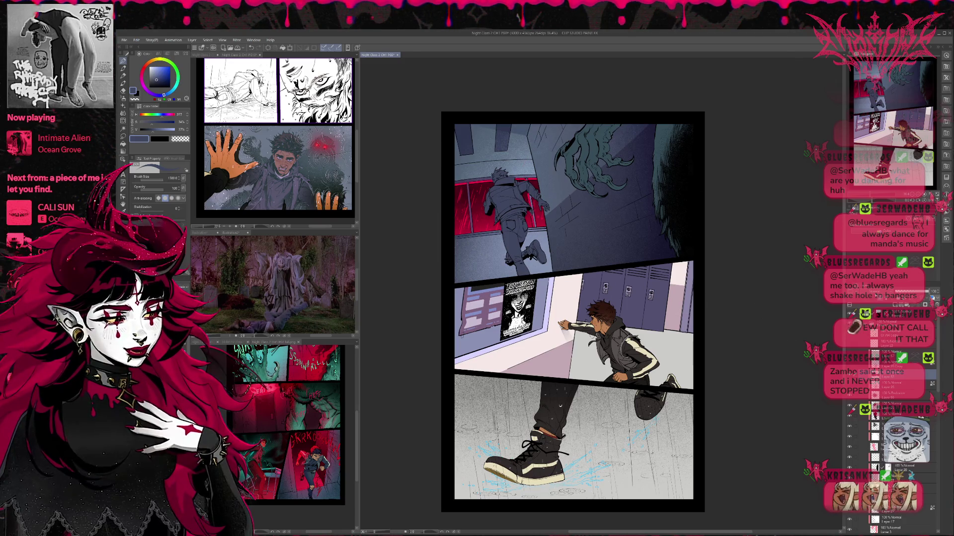
pyautogui.hotkey('ctrl', 'z')
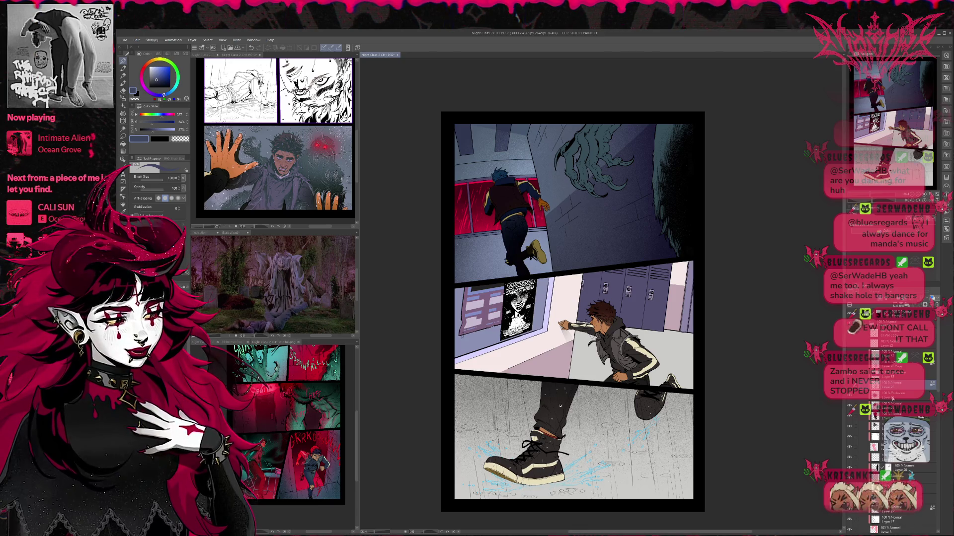
pyautogui.hotkey('ctrl', 'y')
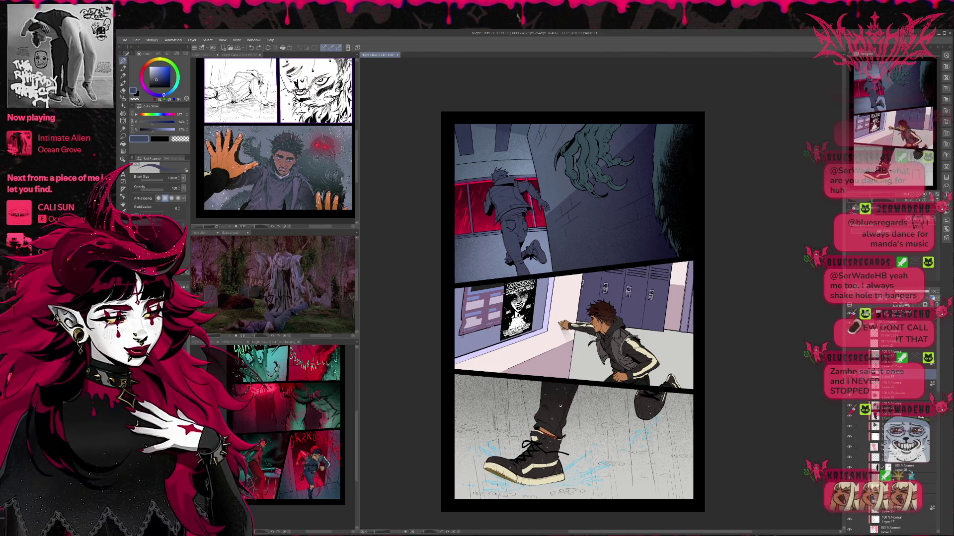
pyautogui.hotkey('ctrl', 'z')
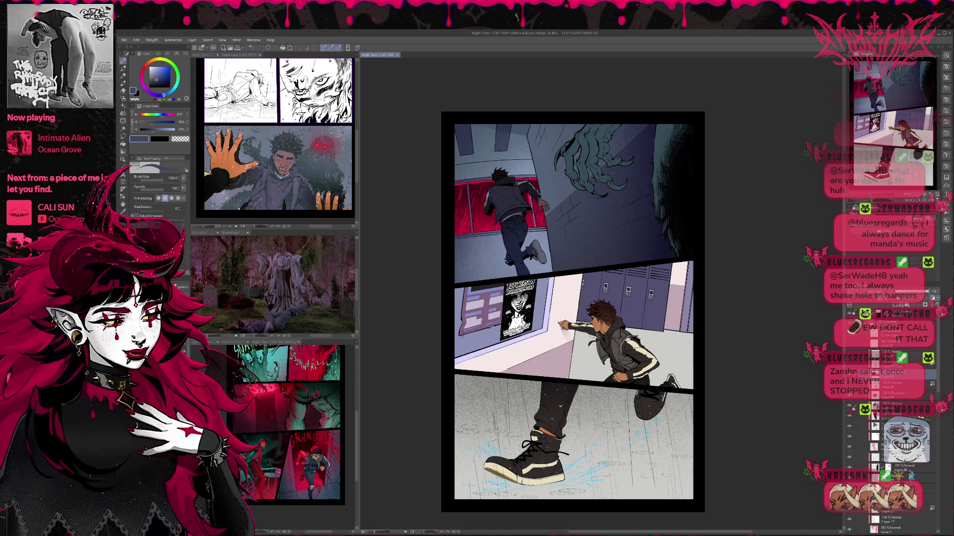
# Step: Erase a pale highlight along the boy's left sleeve with an 80-size Eraser
pyautogui.scroll(2, 601, 281)
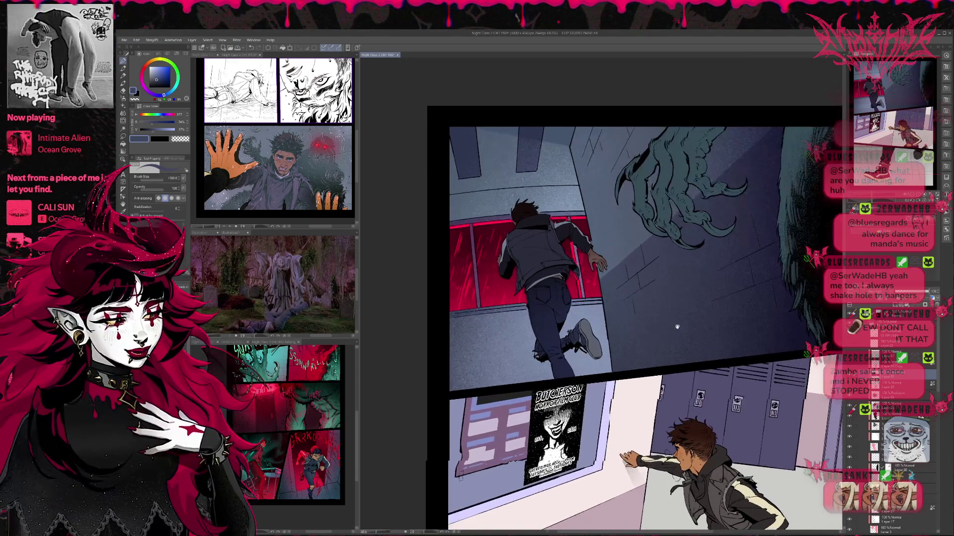
pyautogui.scroll(3, 603, 281)
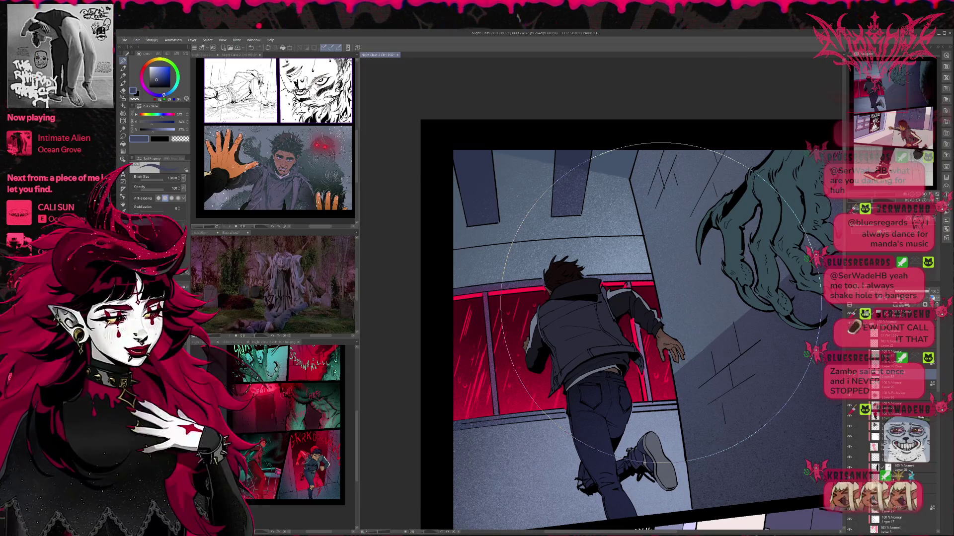
pyautogui.moveTo(661, 303); pyautogui.dragTo(617, 285)
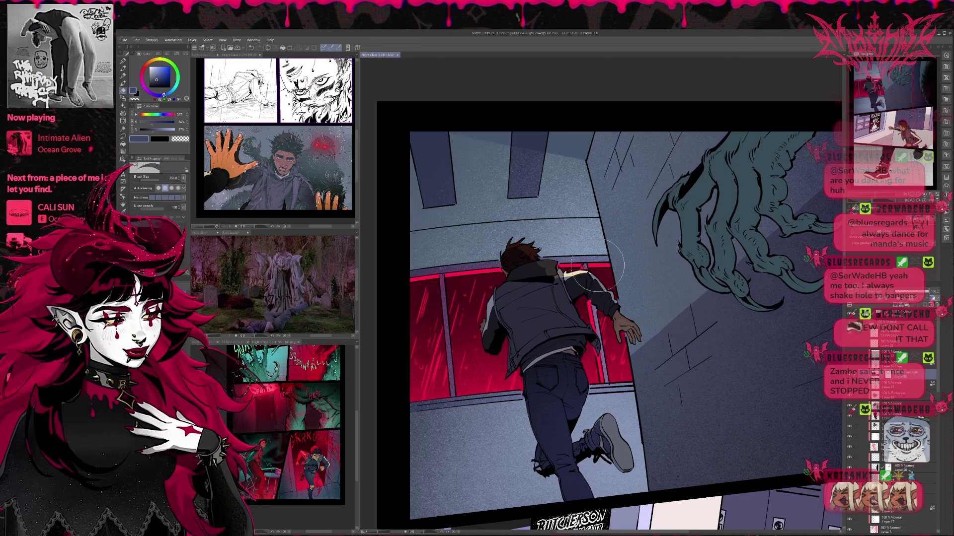
pyautogui.press('e')
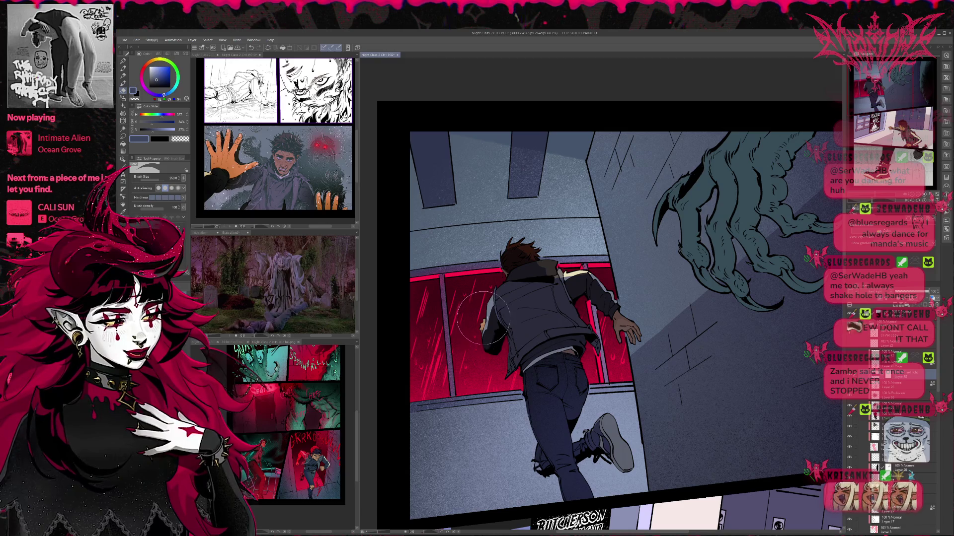
pyautogui.press('[')
pyautogui.press('[')
pyautogui.press('[')
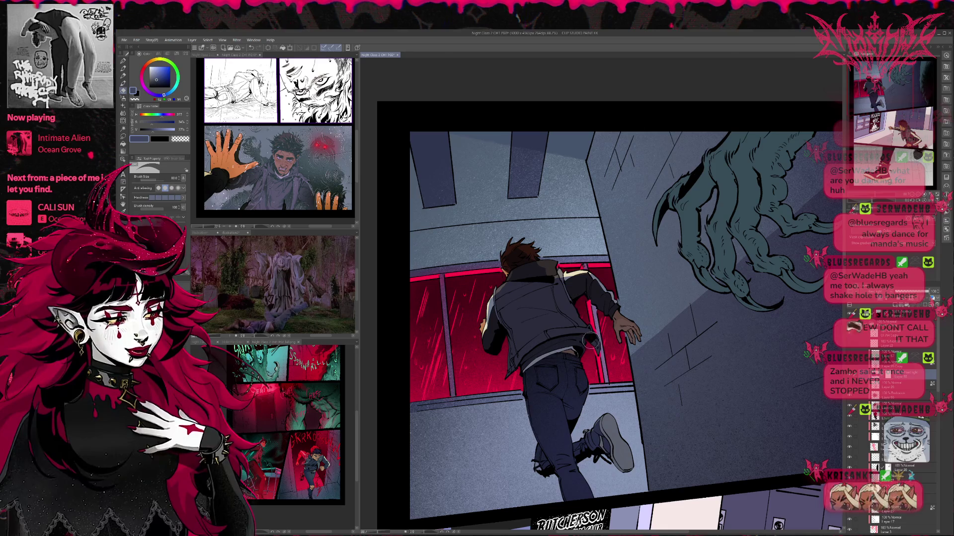
pyautogui.moveTo(533, 369); pyautogui.dragTo(498, 320)
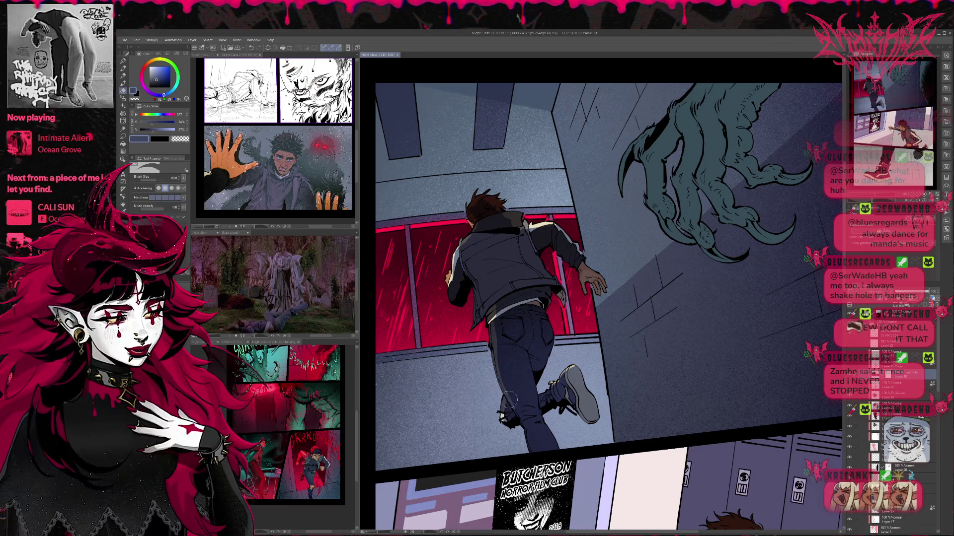
pyautogui.moveTo(567, 326)
pyautogui.mouseDown()
pyautogui.moveTo(545, 354)
pyautogui.moveTo(552, 294)
pyautogui.mouseUp()
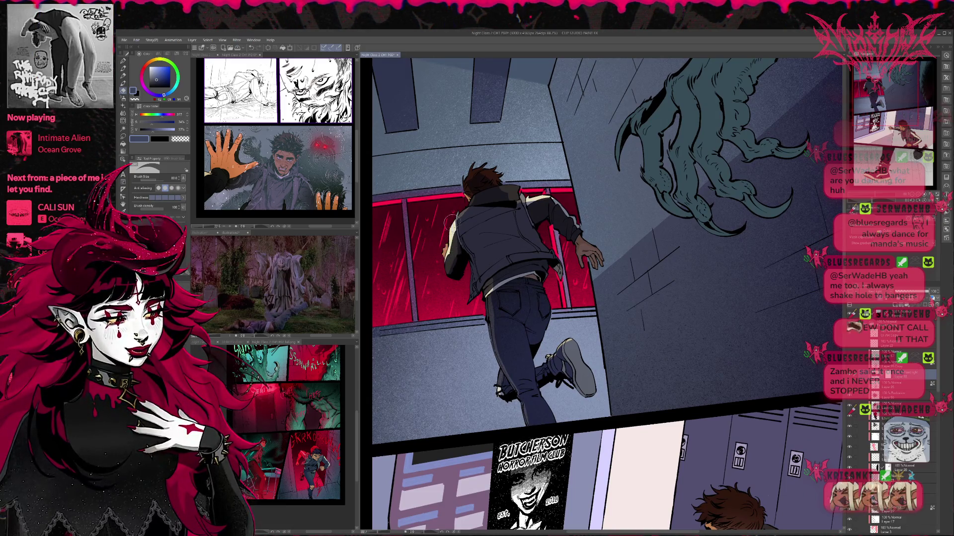
pyautogui.moveTo(450, 247); pyautogui.dragTo(453, 224)
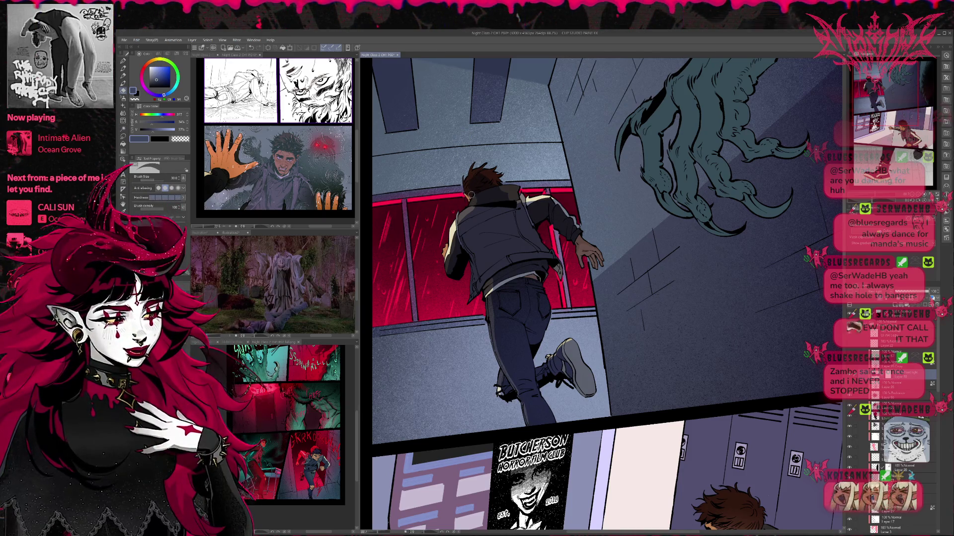
pyautogui.press('p')
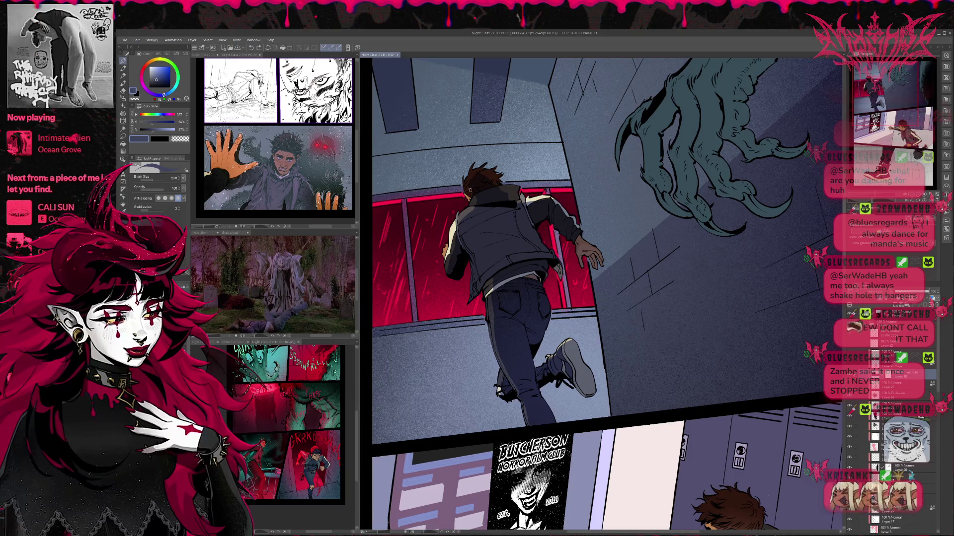
# Step: Shrink the brush to about 50 and alternate Pen and Eraser on the runner's jacket lines
pyautogui.press('[')
pyautogui.press('[')
pyautogui.press('[')
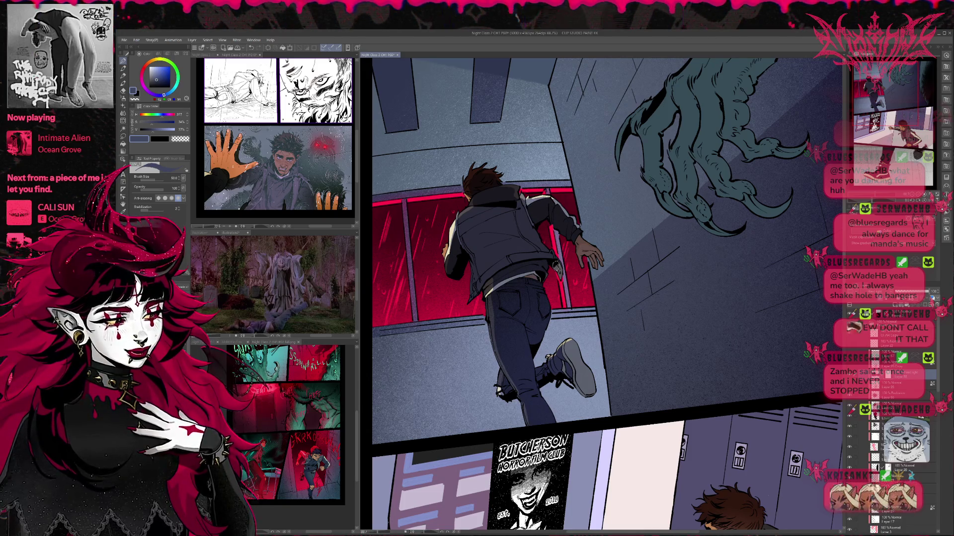
pyautogui.moveTo(603, 316)
pyautogui.mouseDown()
pyautogui.moveTo(598, 306)
pyautogui.moveTo(598, 318)
pyautogui.mouseUp()
pyautogui.press('e')
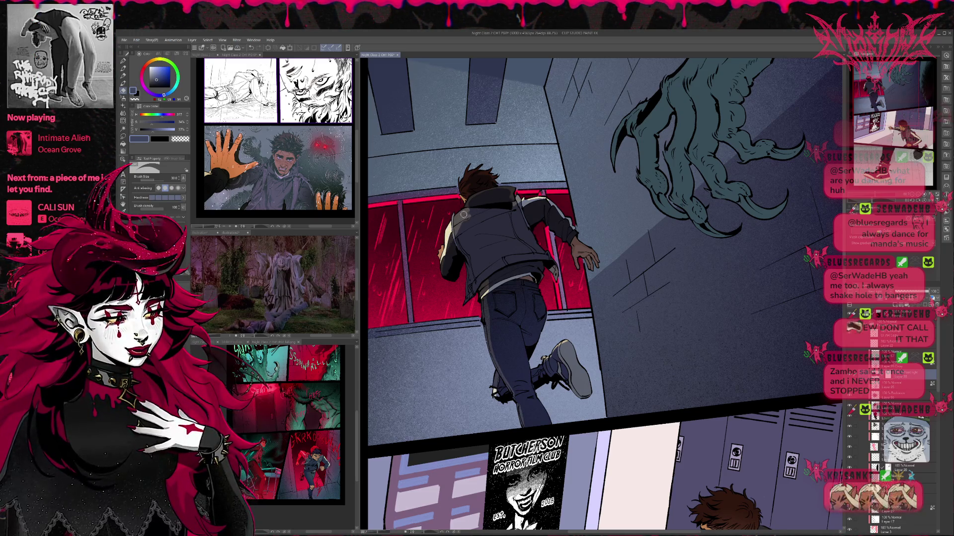
pyautogui.press('p')
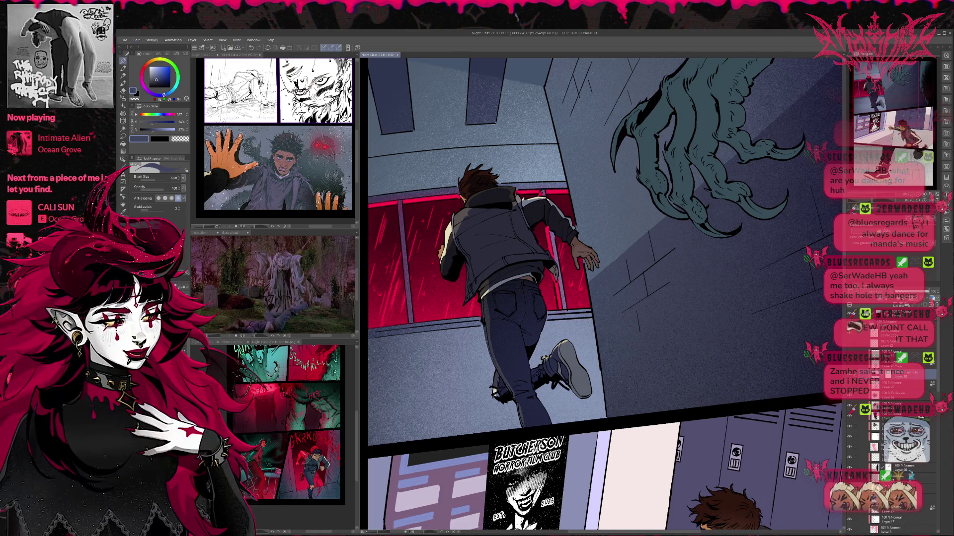
pyautogui.press('e')
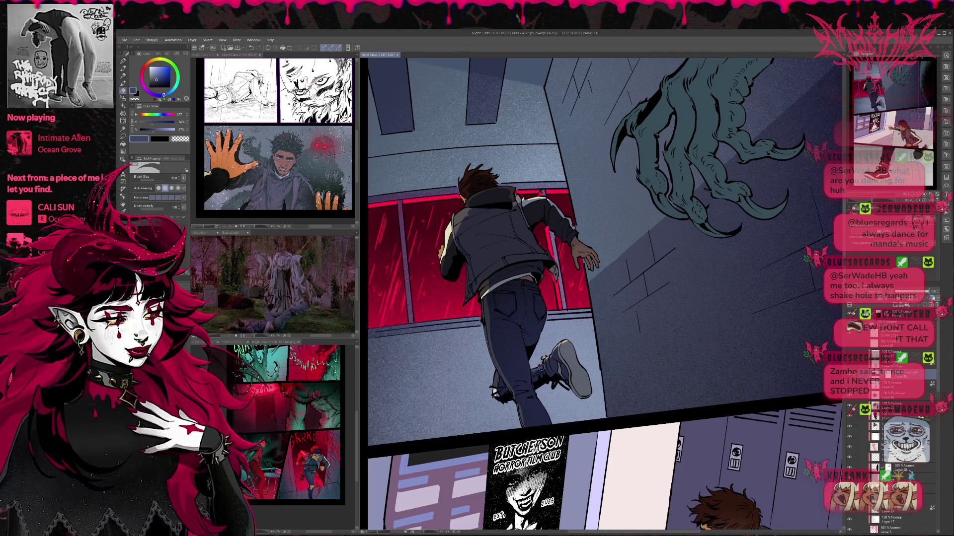
pyautogui.press('p')
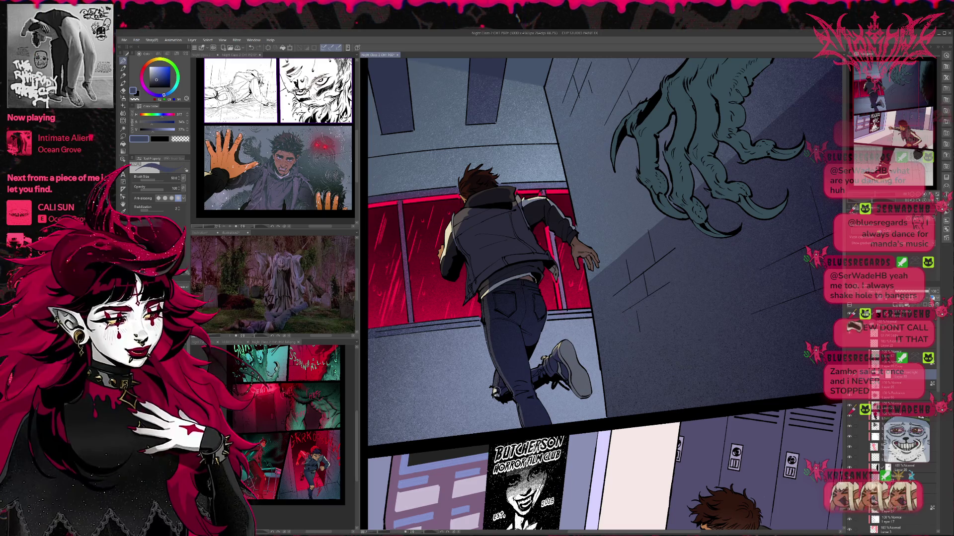
pyautogui.press('e')
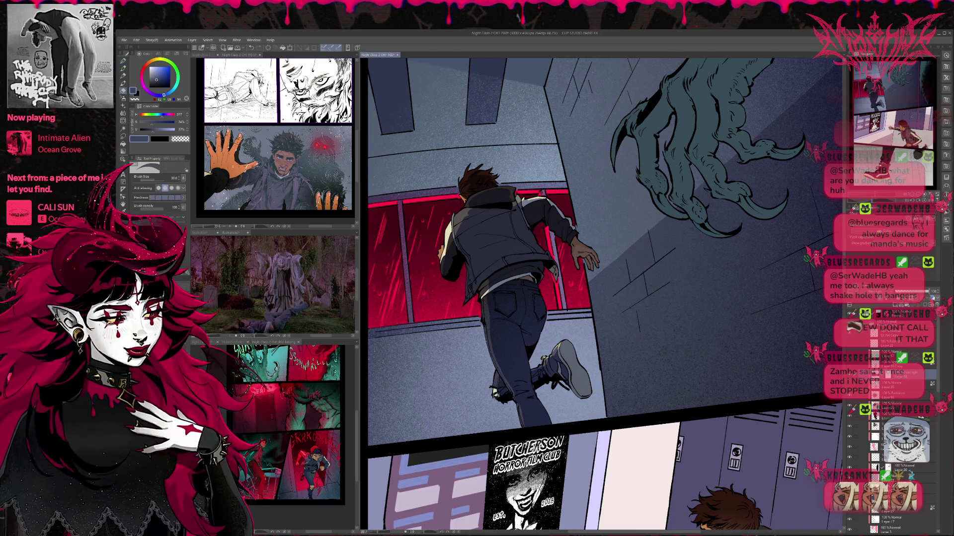
pyautogui.press('p')
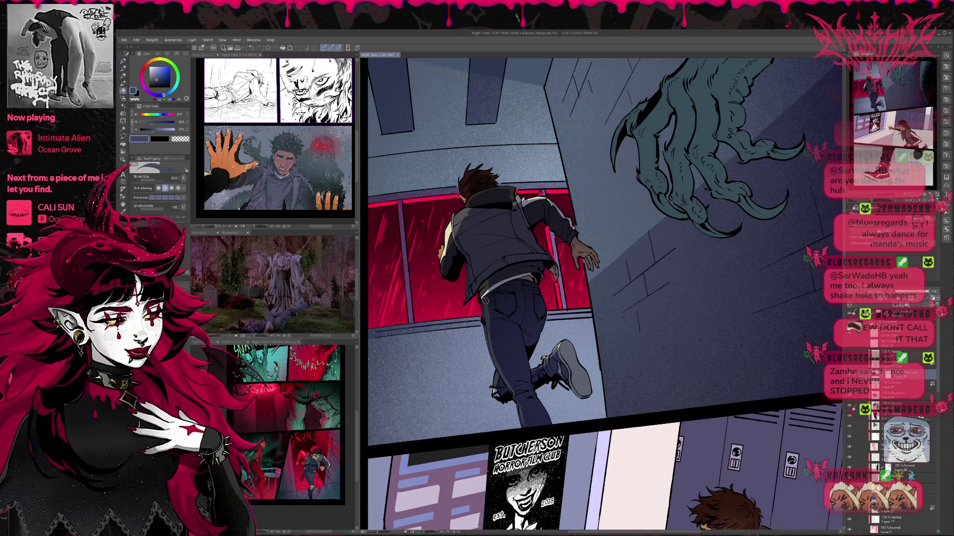
# Step: Keep alternating Pen and Eraser to clean the remaining jacket and sneaker lines
pyautogui.press('e')
pyautogui.press('p')
pyautogui.press('e')
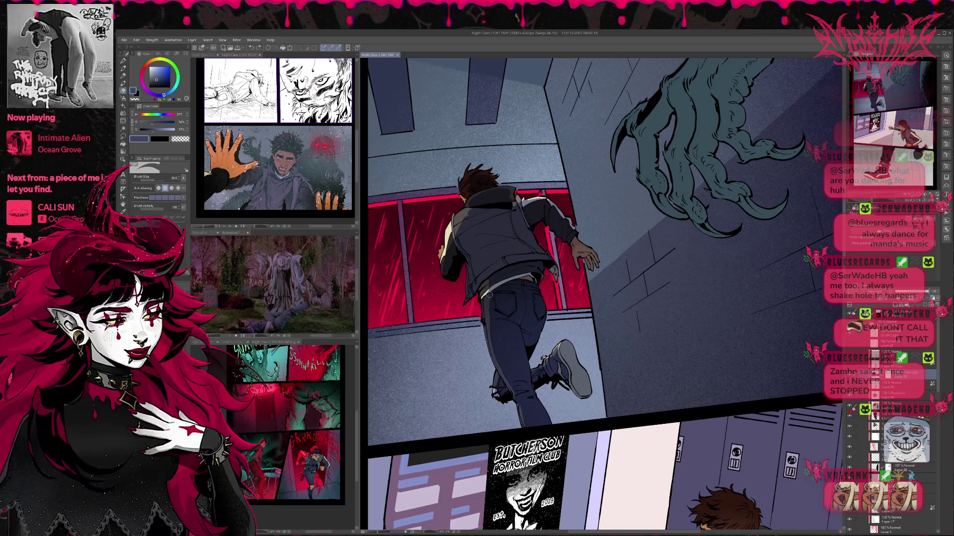
pyautogui.press('p')
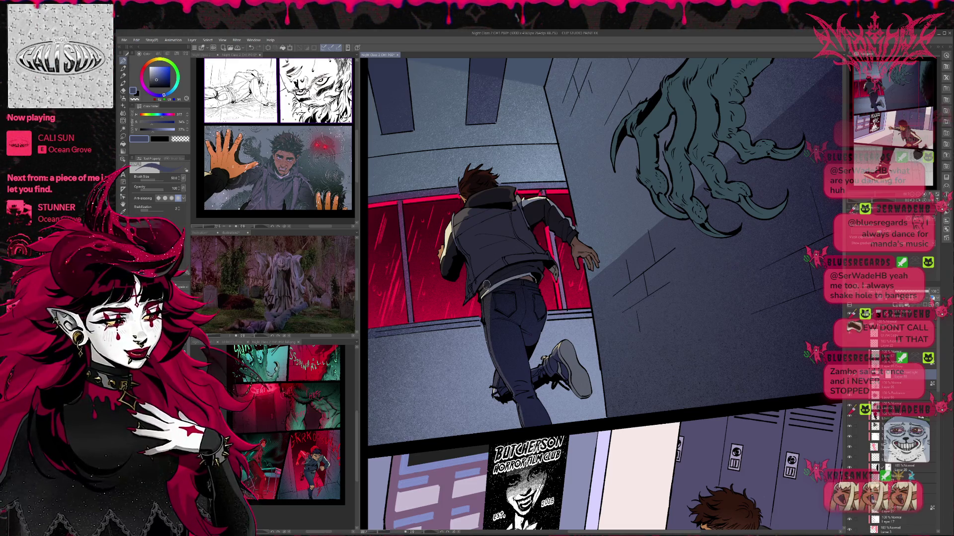
pyautogui.moveTo(516, 247); pyautogui.dragTo(516, 260)
pyautogui.press('e')
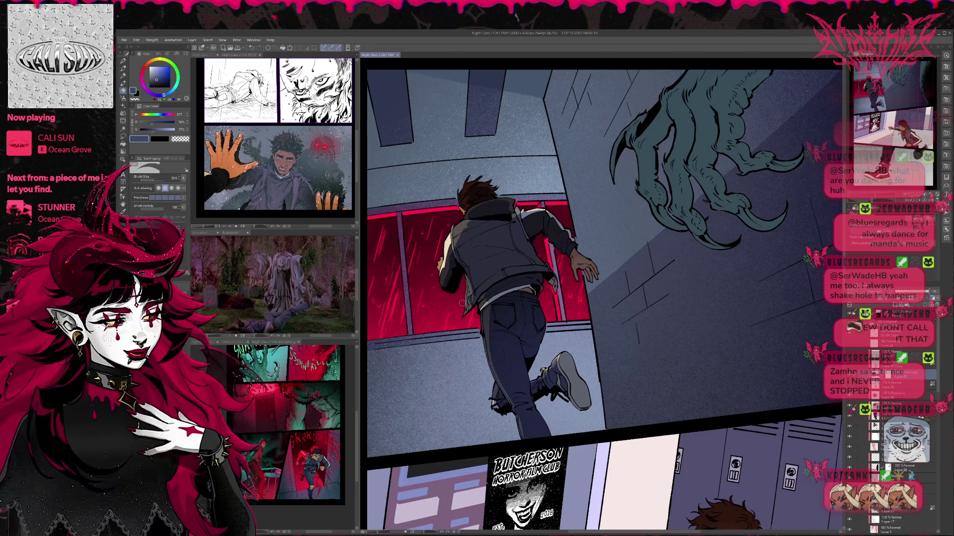
pyautogui.moveTo(571, 255); pyautogui.dragTo(585, 244)
# Step: Paint a window-red rim light along the selected running boy's edges with the Pen
pyautogui.keyDown('ctrl'); pyautogui.click(875, 347); pyautogui.keyUp('ctrl')
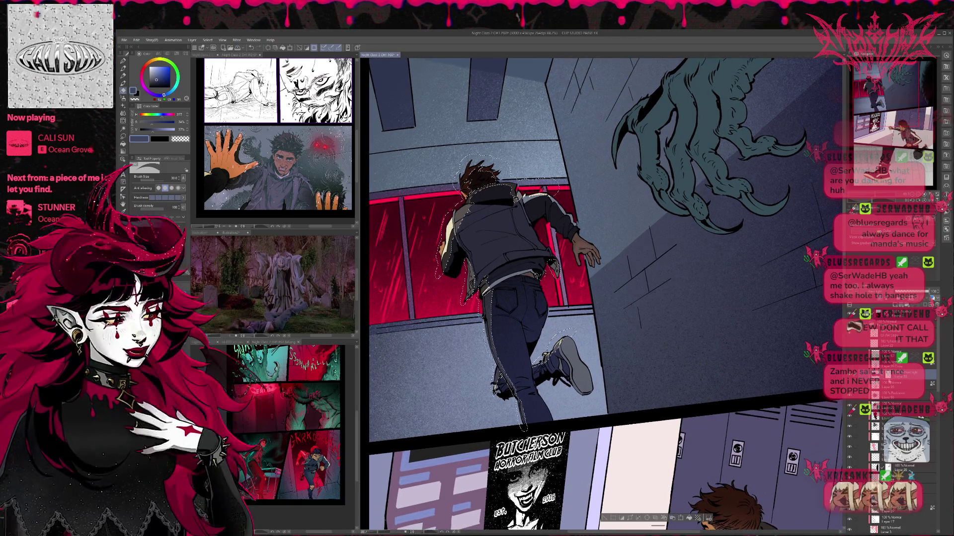
pyautogui.keyDown('alt'); pyautogui.click(448, 304); pyautogui.keyUp('alt')
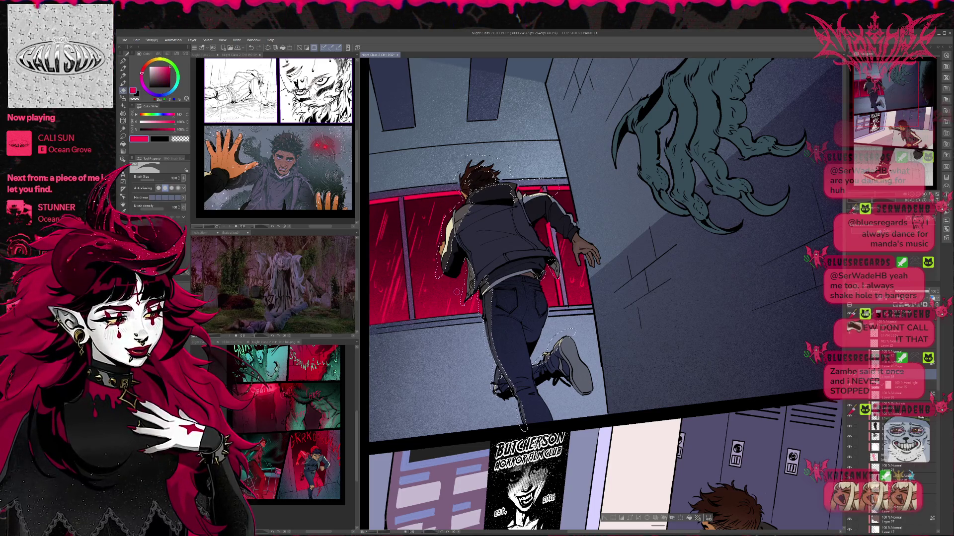
pyautogui.press('p')
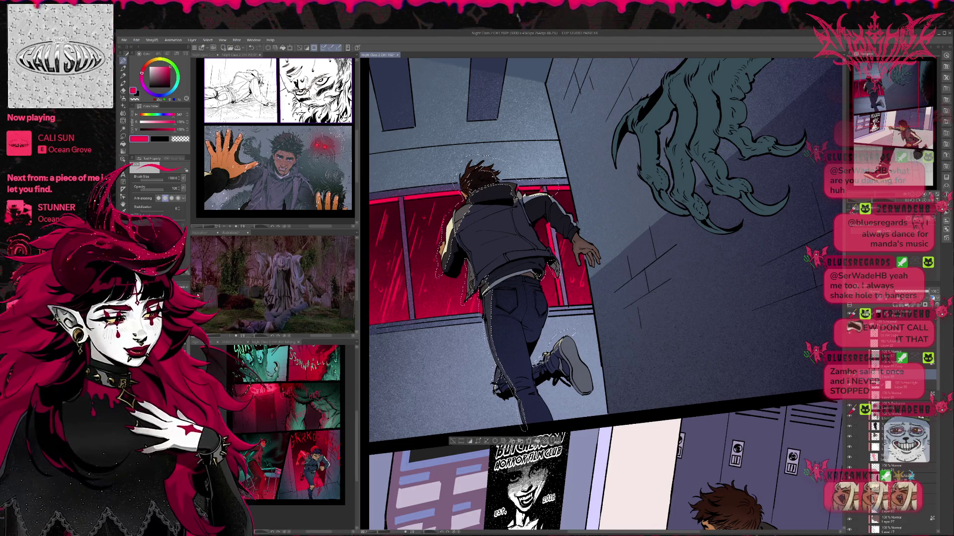
pyautogui.moveTo(477, 214); pyautogui.dragTo(567, 234)
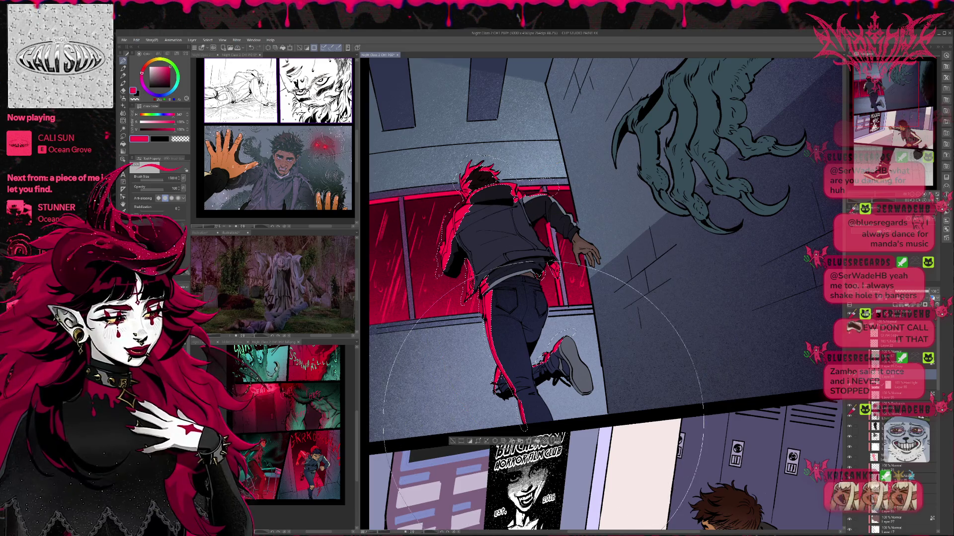
# Step: Deselect and undo the red rim light so the boy's hair shows brown, then switch to Eraser
pyautogui.hotkey('ctrl', 'd')
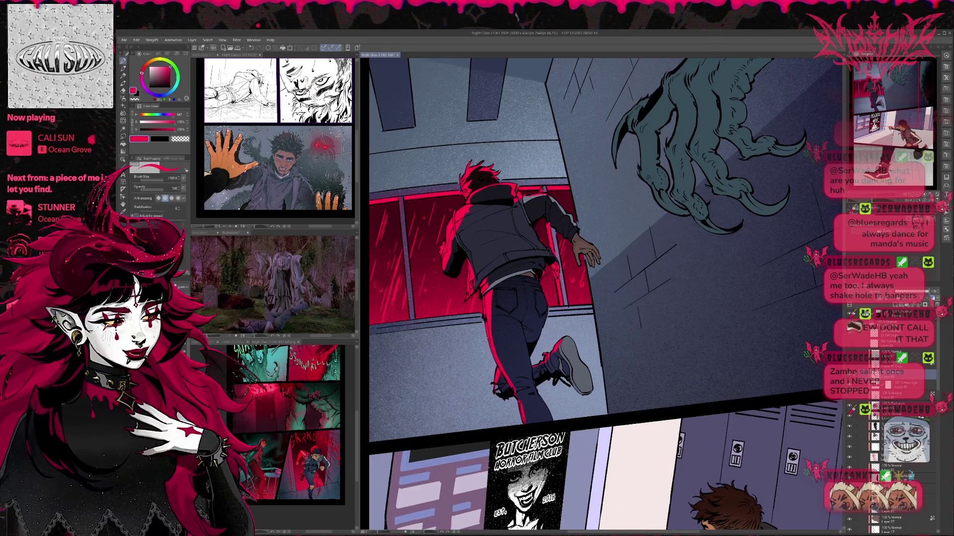
pyautogui.hotkey('ctrl', 'z')
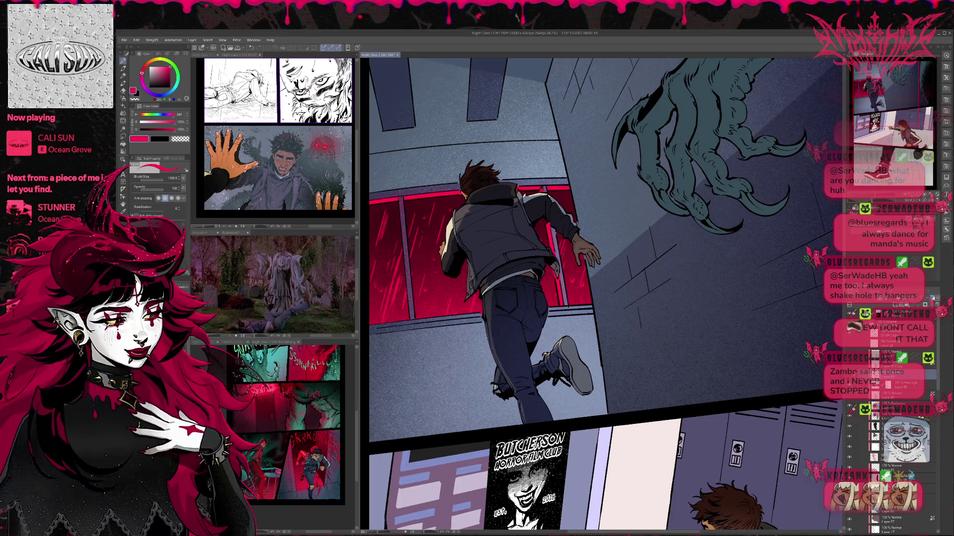
pyautogui.press('e')
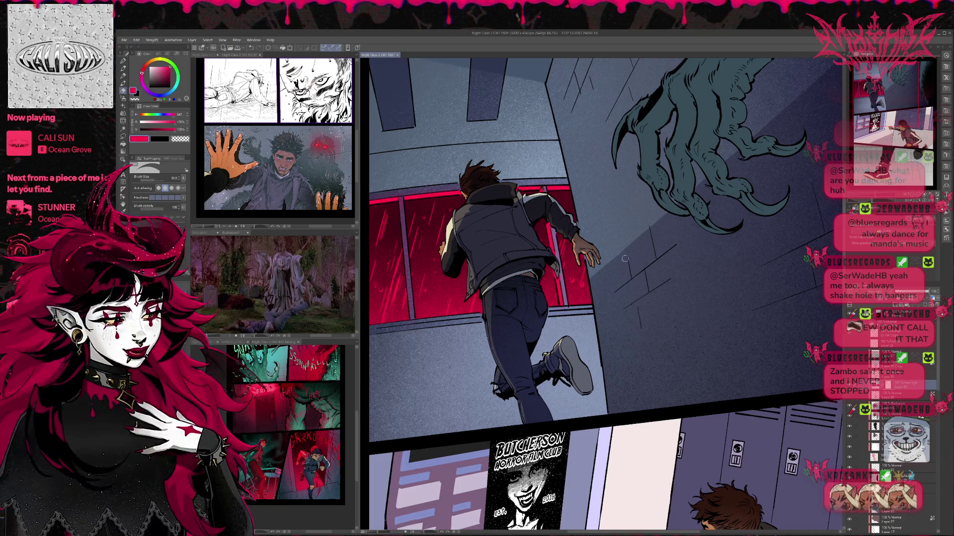
pyautogui.scroll(1, 616, 256)
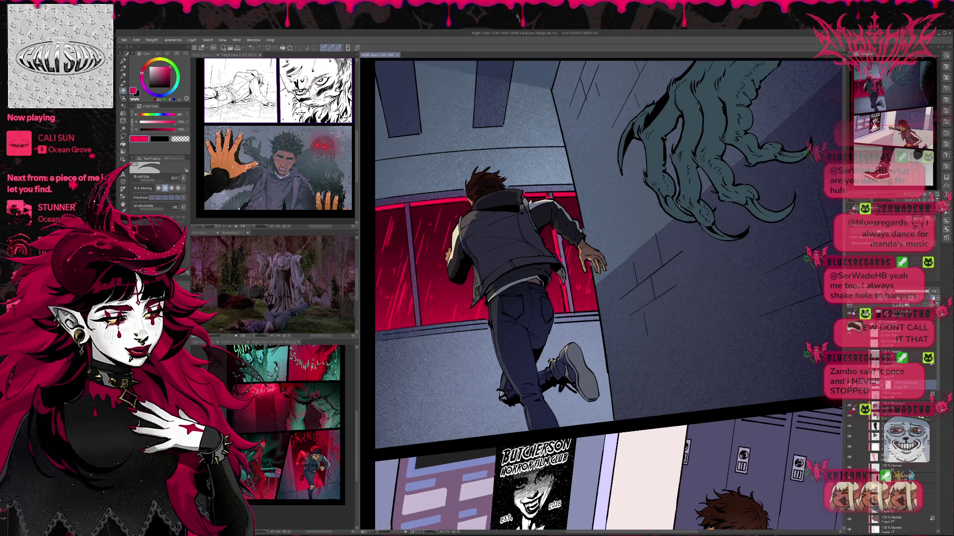
# Step: Select the runner's outline, show the rim-light layer, pick a large soft brush, and compare visibility
pyautogui.keyDown('ctrl'); pyautogui.click(875, 384); pyautogui.keyUp('ctrl')
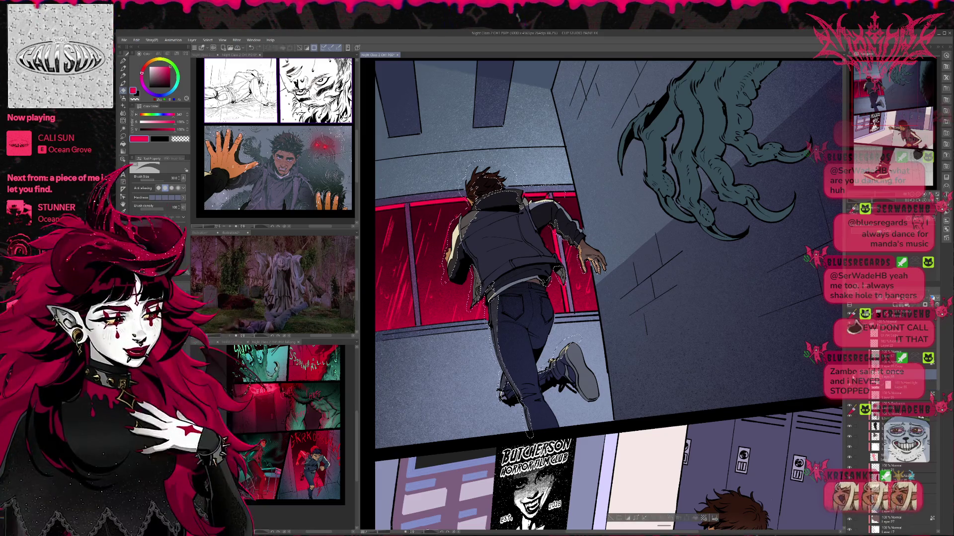
pyautogui.click(850, 353)
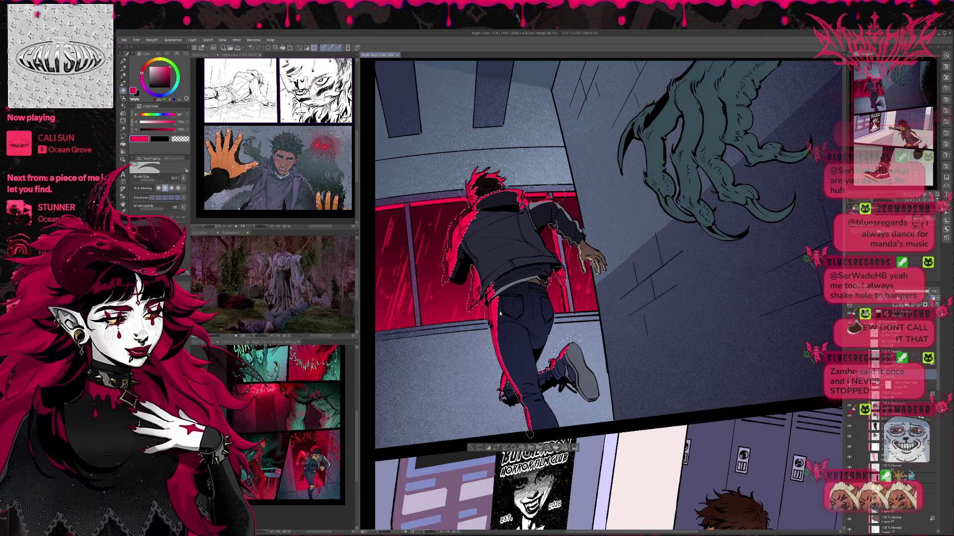
pyautogui.click(122, 60)
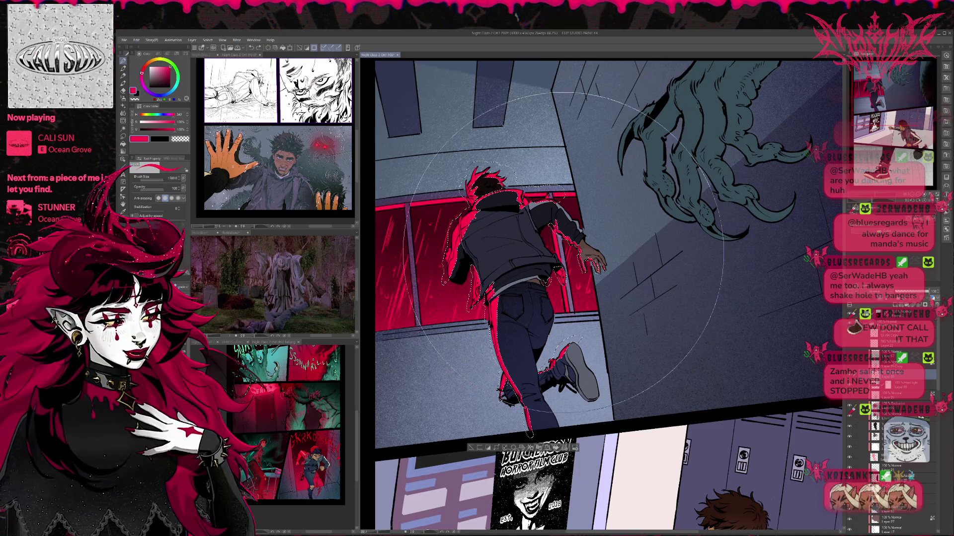
pyautogui.hotkey('ctrl', 'd')
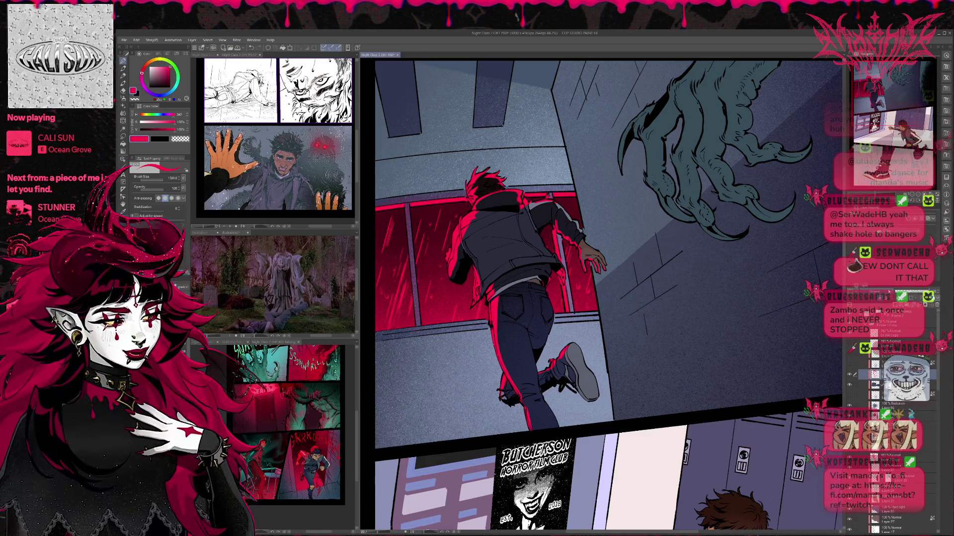
pyautogui.click(846, 345)
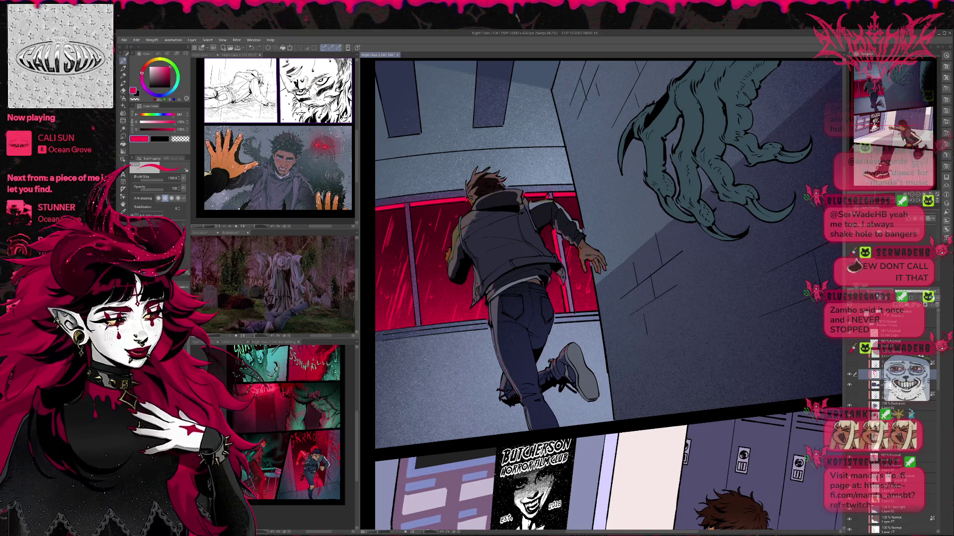
pyautogui.click(846, 345)
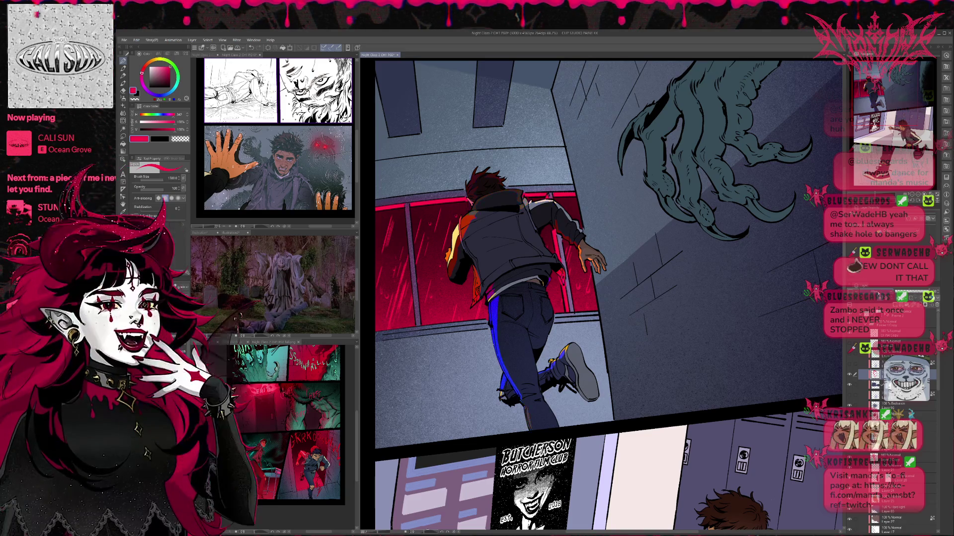
# Step: Compare the red against green and cyan rim-light versions, keeping the richer red, then zoom out
pyautogui.click(846, 345)
pyautogui.click(846, 345)
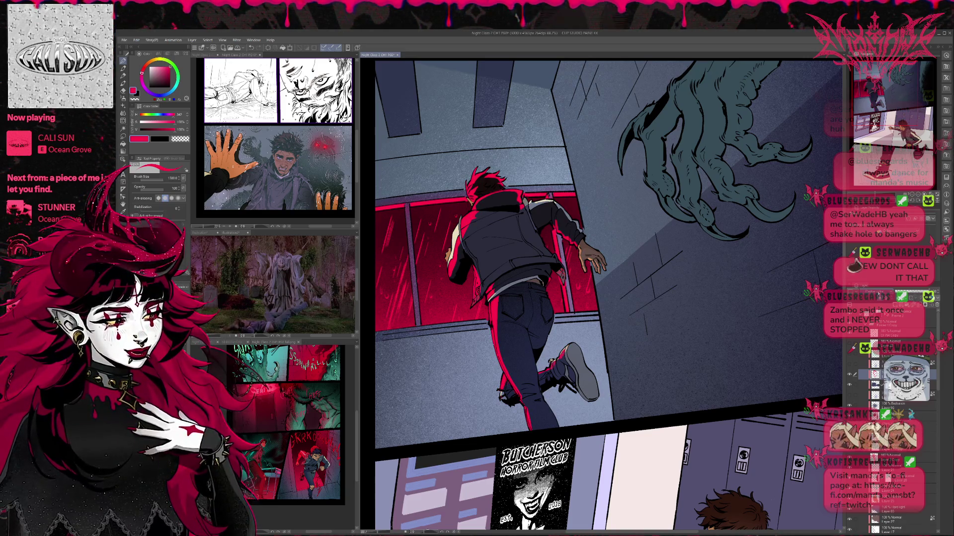
pyautogui.click(845, 346)
pyautogui.click(845, 346)
pyautogui.click(845, 345)
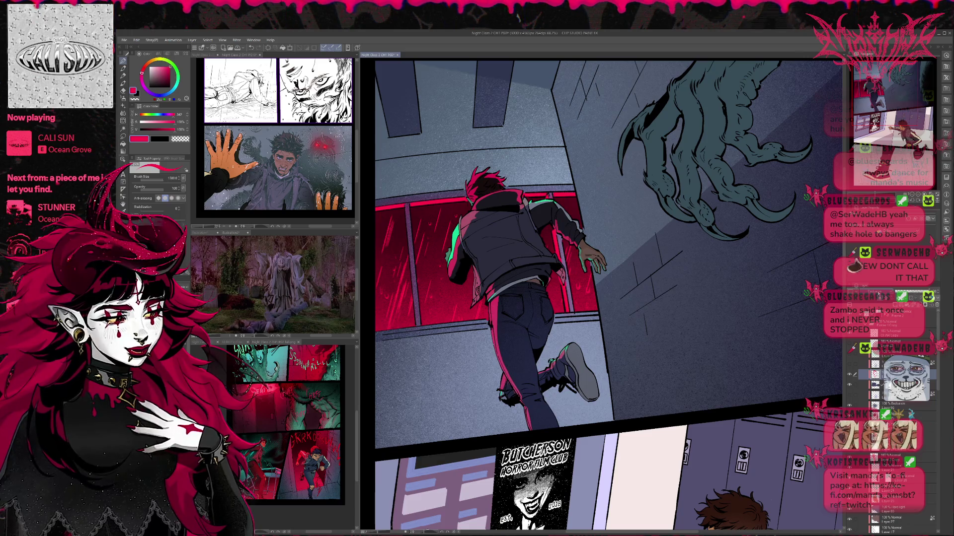
pyautogui.click(845, 345)
pyautogui.click(845, 345)
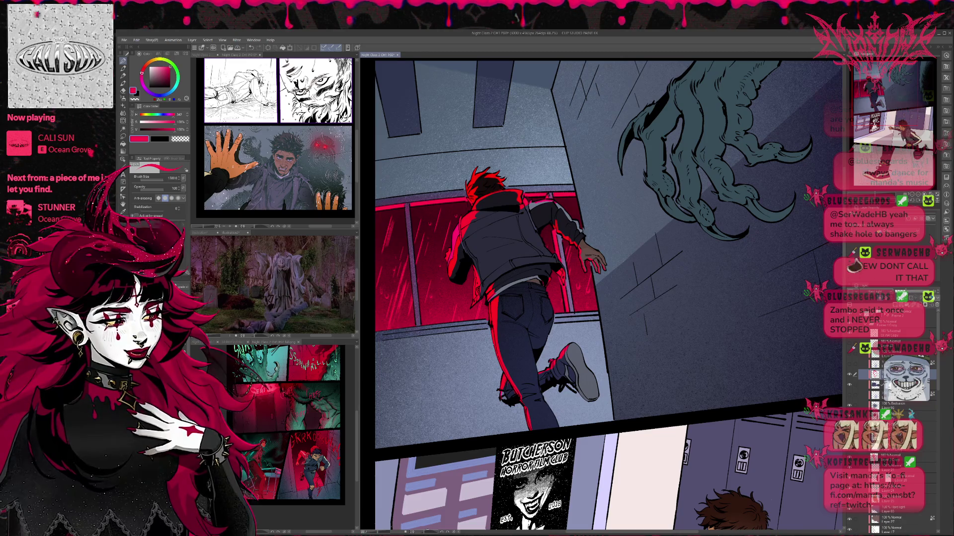
pyautogui.click(845, 345)
pyautogui.scroll(-2, 912, 294)
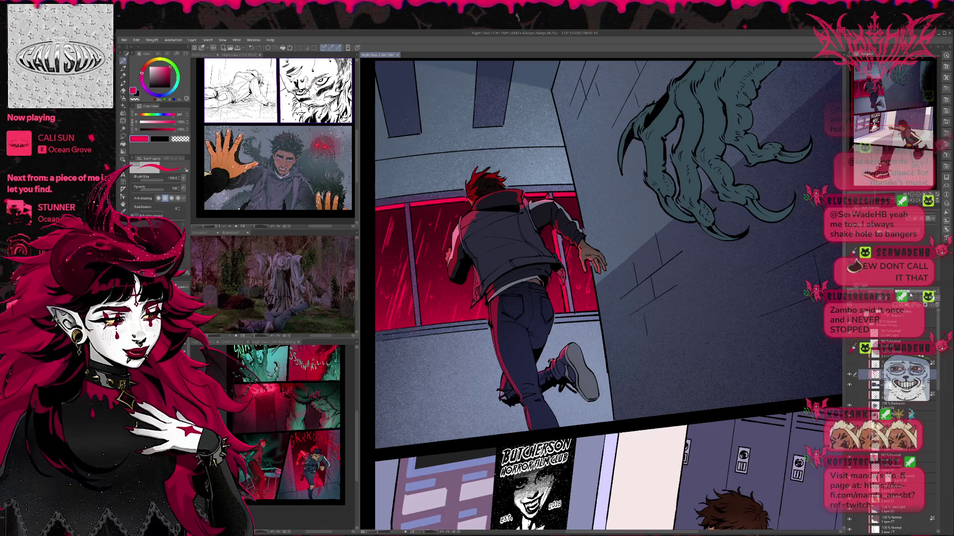
pyautogui.hotkey('ctrl', '-')
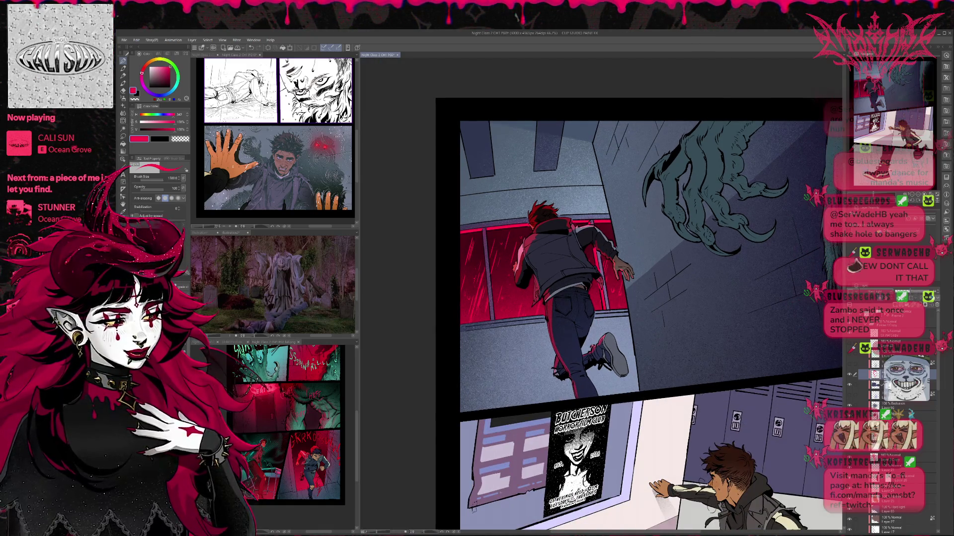
pyautogui.moveTo(646, 298)
pyautogui.mouseDown()
pyautogui.moveTo(530, 227)
pyautogui.moveTo(591, 234)
pyautogui.mouseUp()
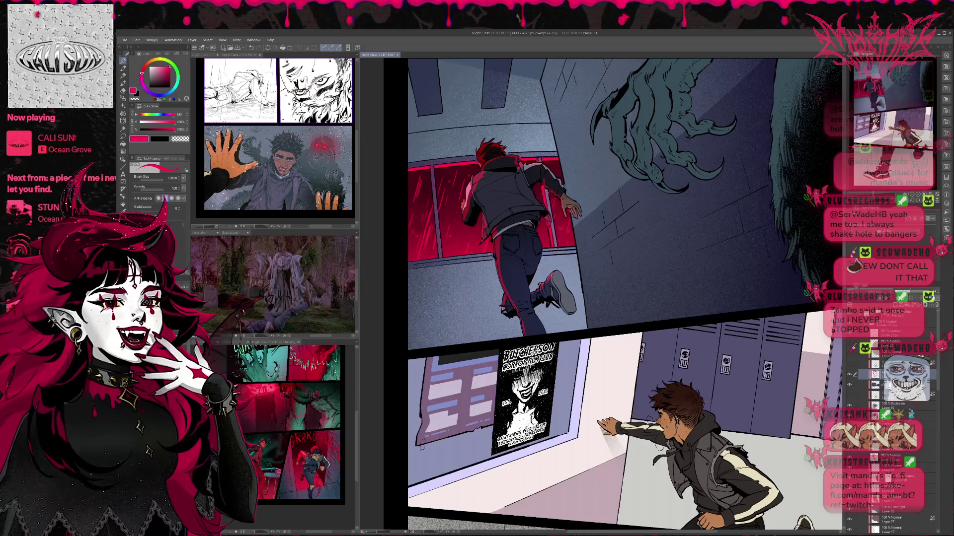
# Step: Toggle the runner's red rim light off and on to compare, leaving it hidden
pyautogui.click(850, 375)
pyautogui.click(850, 375)
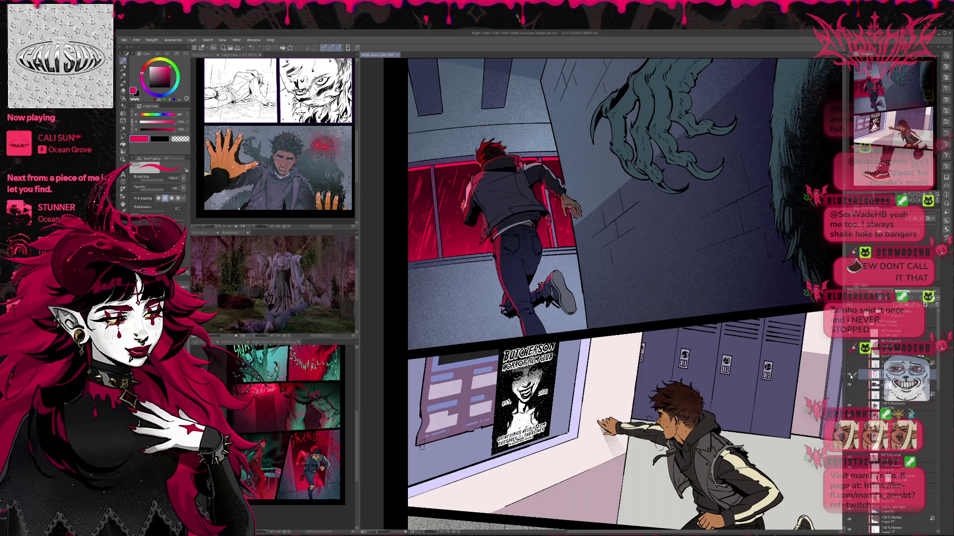
pyautogui.click(851, 375)
pyautogui.click(851, 375)
pyautogui.click(851, 375)
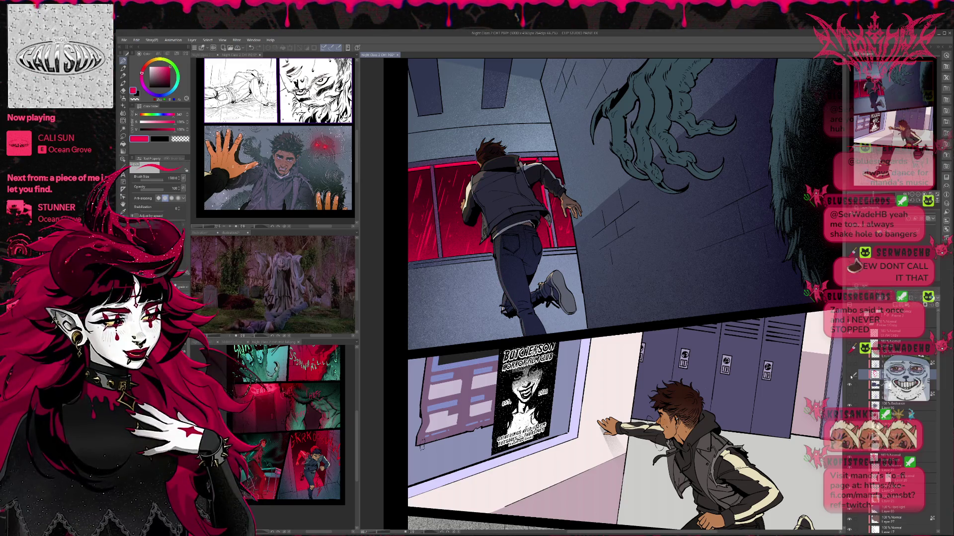
# Step: On Layer 54, bring back the rain streaks and wash the red window panes grey-blue
pyautogui.scroll(-2, 850, 376)
pyautogui.scroll(2, 851, 376)
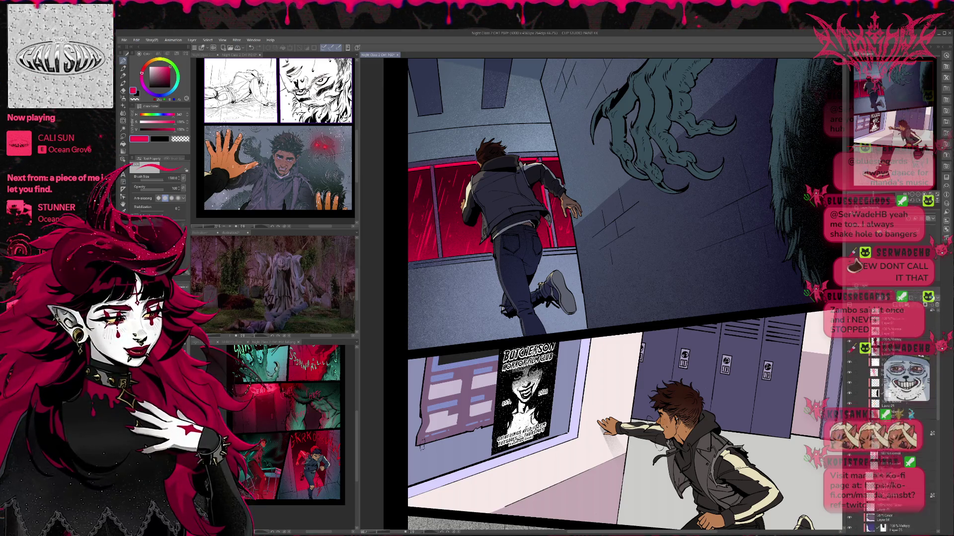
pyautogui.scroll(-3, 854, 375)
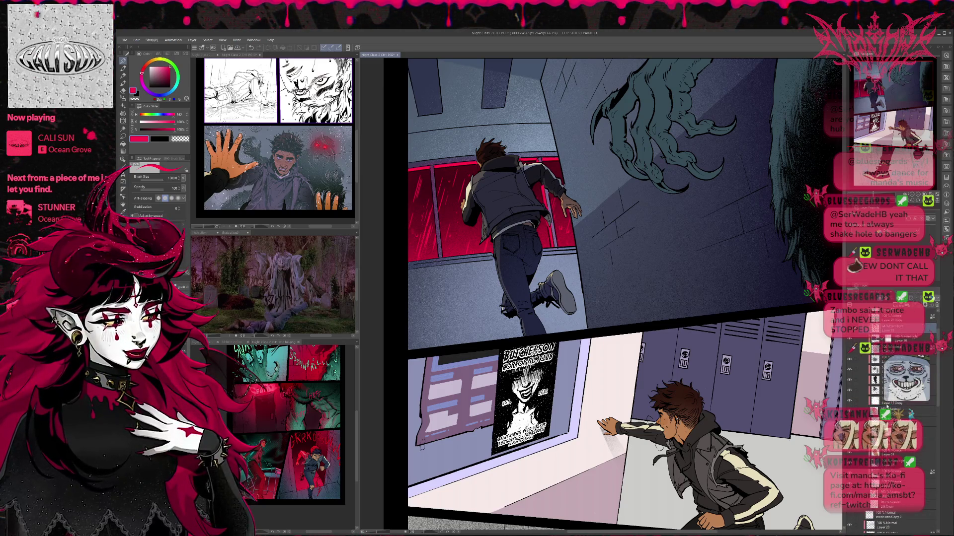
pyautogui.scroll(-4, 884, 405)
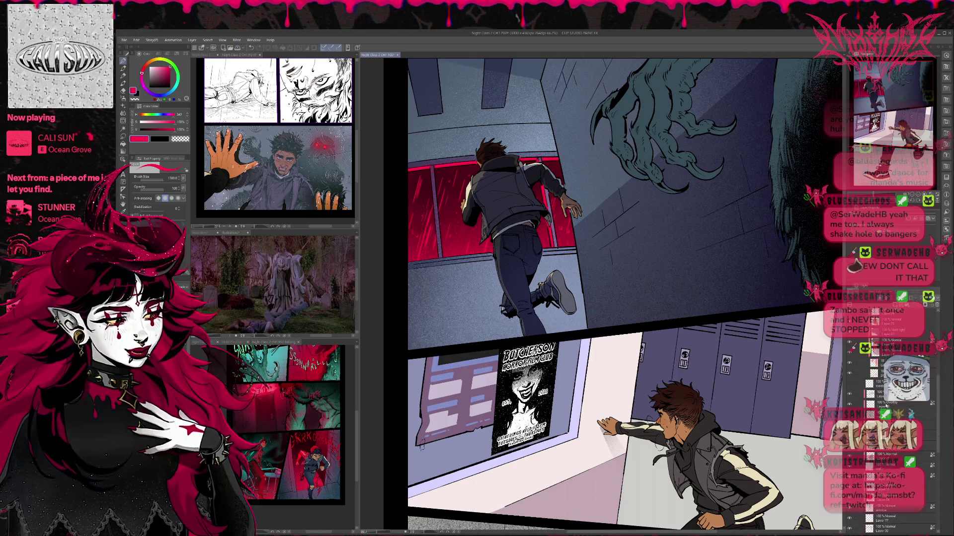
pyautogui.click(878, 454)
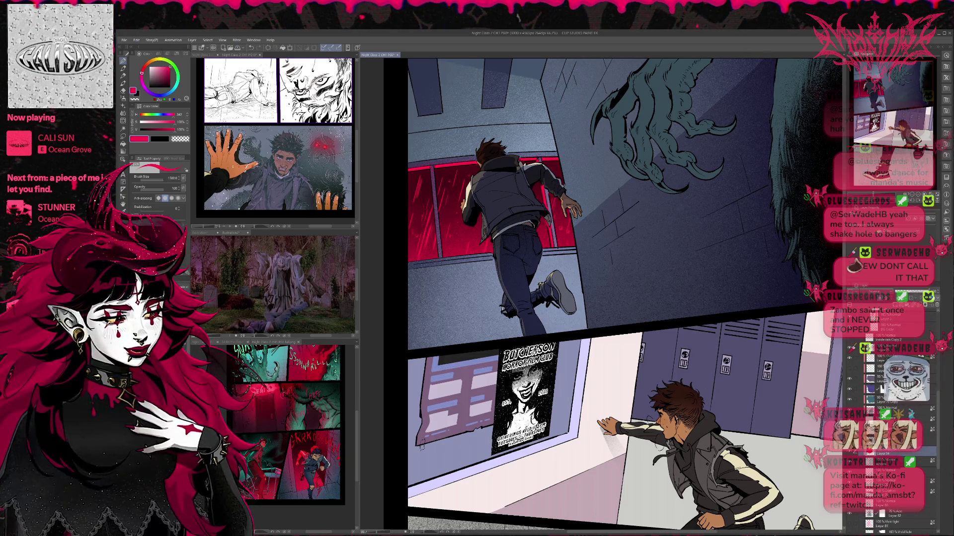
pyautogui.hotkey('ctrl', 'z')
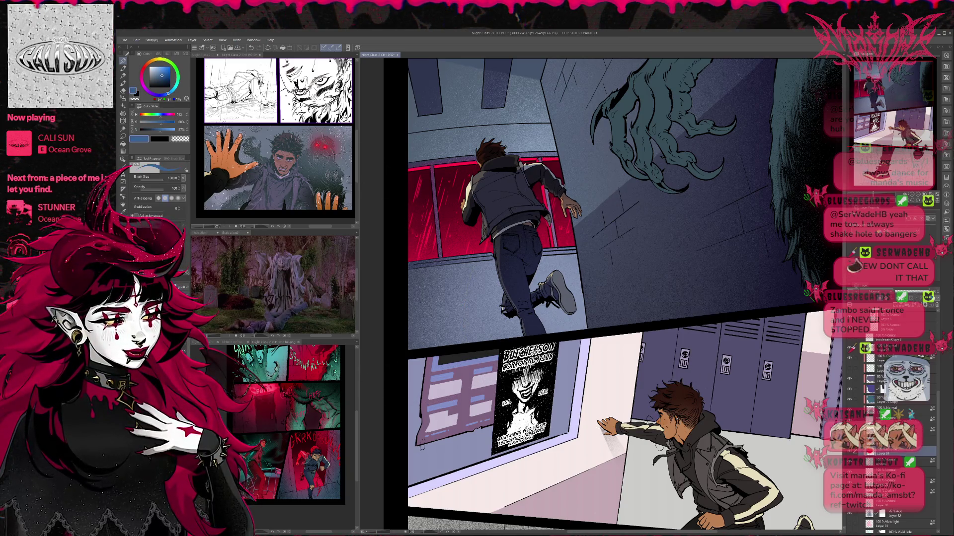
pyautogui.moveTo(496, 209)
pyautogui.mouseDown()
pyautogui.moveTo(447, 199)
pyautogui.moveTo(529, 194)
pyautogui.mouseUp()
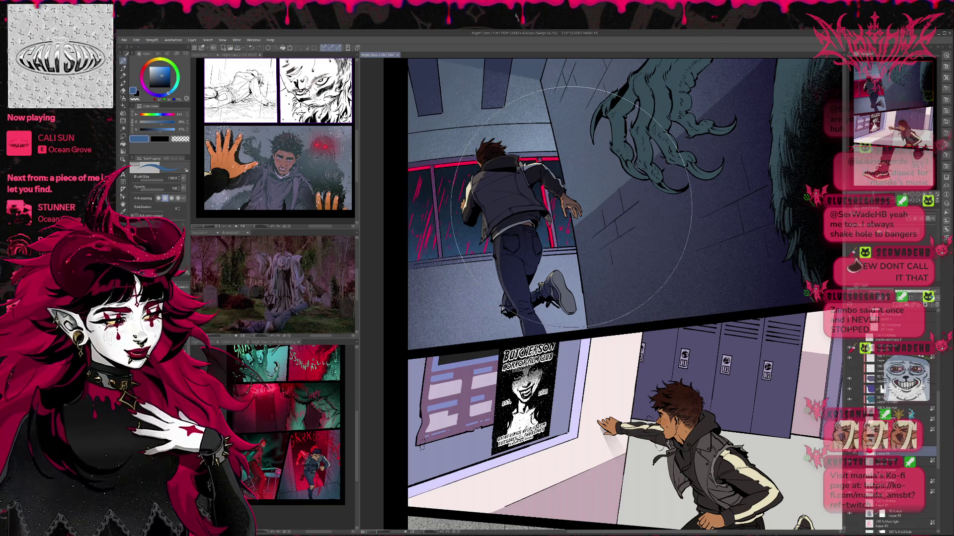
# Step: Recolour the top-panel window panes teal-green and brush rain streaks over them
pyautogui.click(176, 122)
pyautogui.click(176, 129)
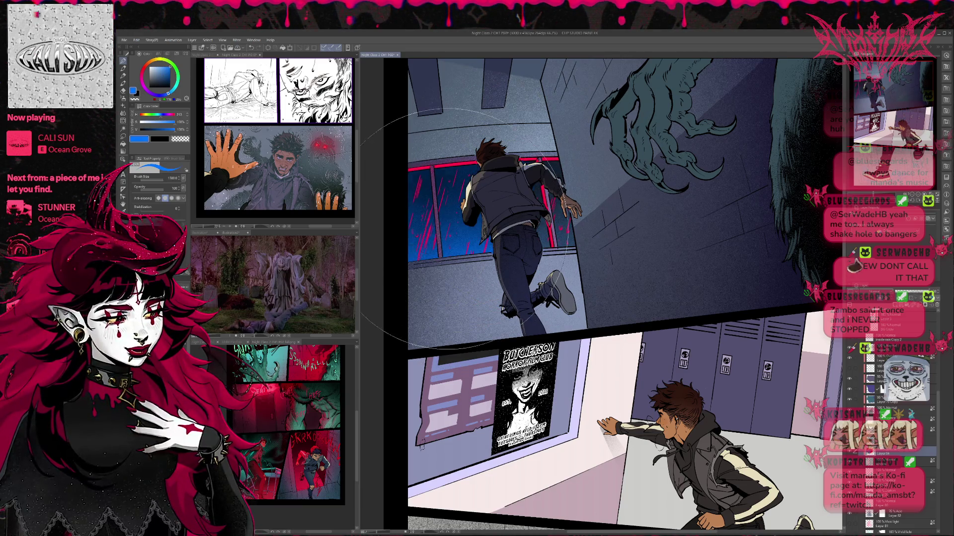
pyautogui.click(178, 93)
pyautogui.moveTo(437, 214)
pyautogui.mouseDown()
pyautogui.moveTo(522, 198)
pyautogui.moveTo(447, 209)
pyautogui.mouseUp()
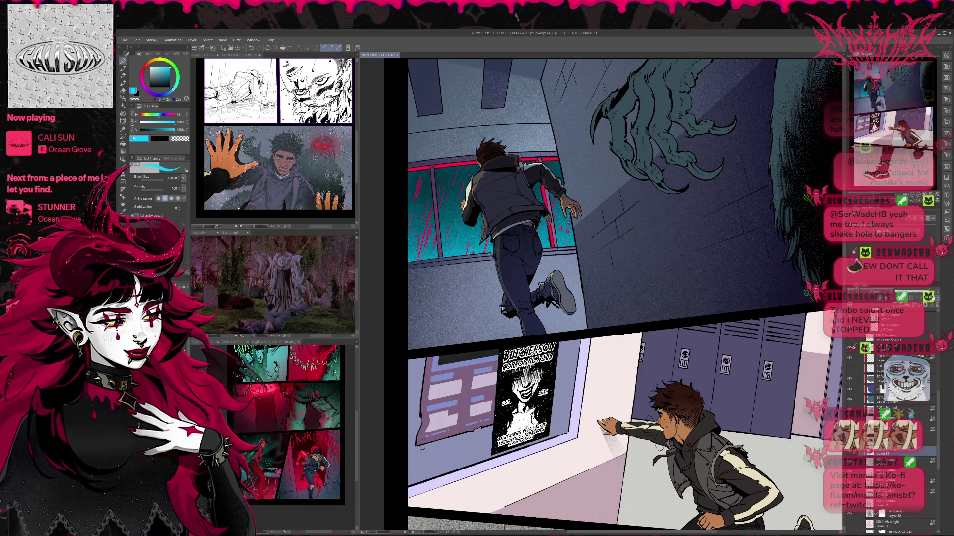
pyautogui.keyDown('alt'); pyautogui.click(480, 290); pyautogui.keyUp('alt')
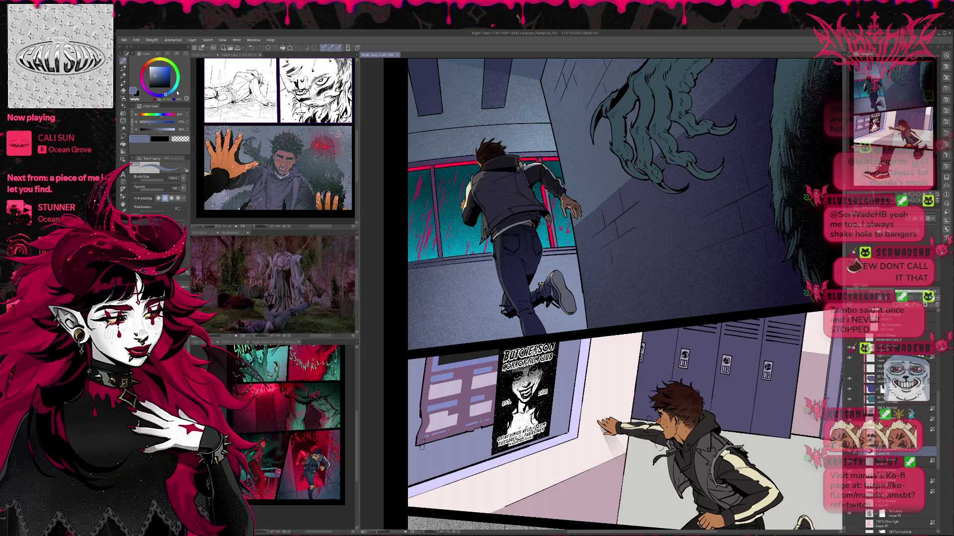
pyautogui.click(161, 67)
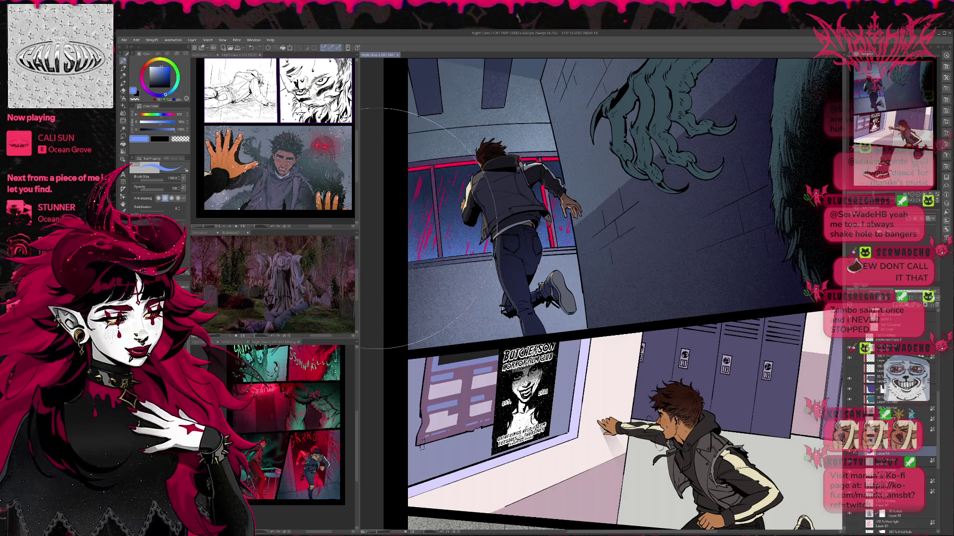
pyautogui.click(178, 80)
pyautogui.moveTo(418, 209); pyautogui.dragTo(487, 218)
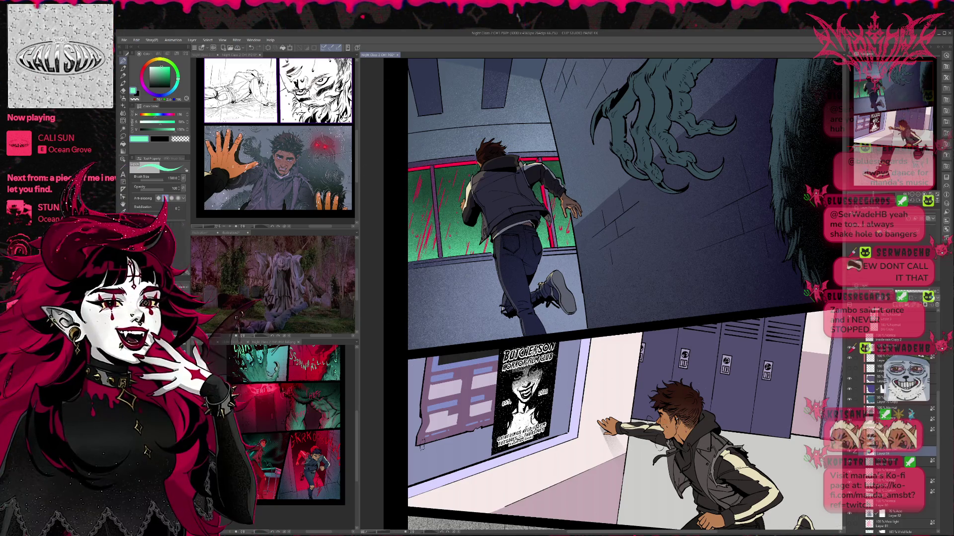
pyautogui.moveTo(572, 224)
pyautogui.mouseDown()
pyautogui.moveTo(422, 209)
pyautogui.moveTo(365, 177)
pyautogui.mouseUp()
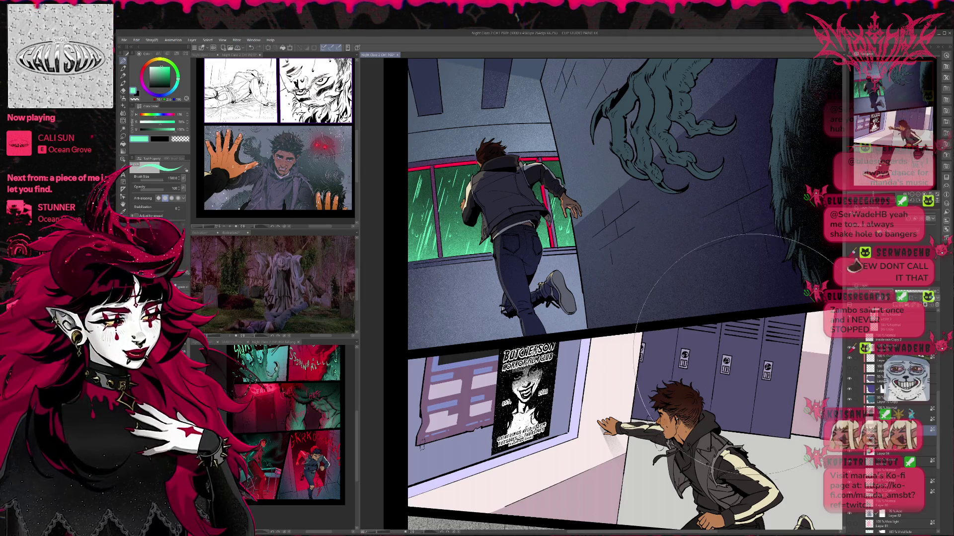
# Step: On the rim-light layer, repaint the running boy's red rim light green
pyautogui.scroll(10, 889, 427)
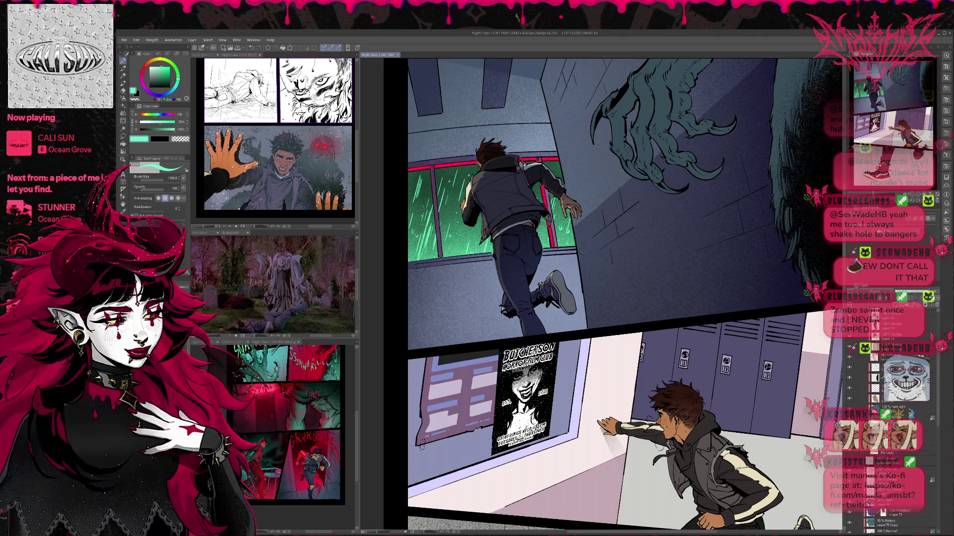
pyautogui.scroll(5, 850, 368)
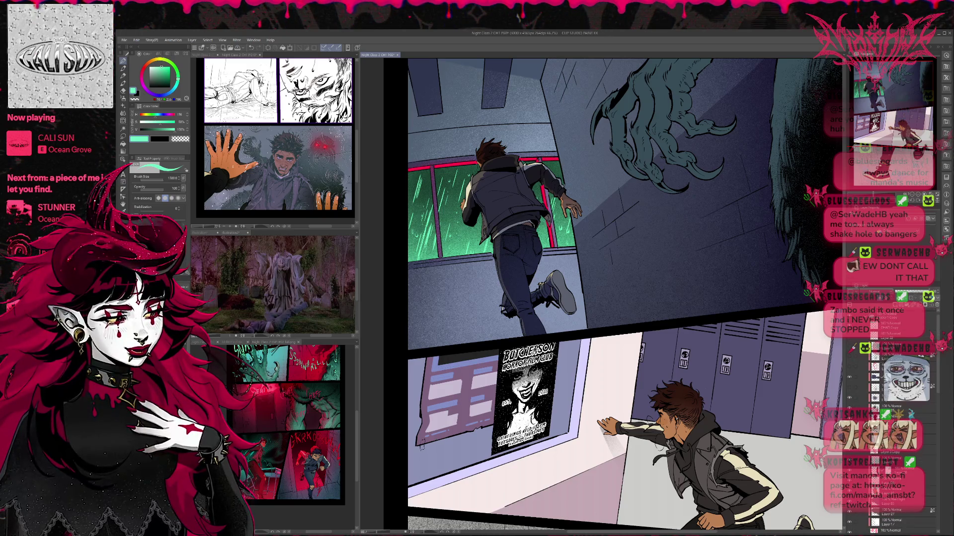
pyautogui.click(849, 368)
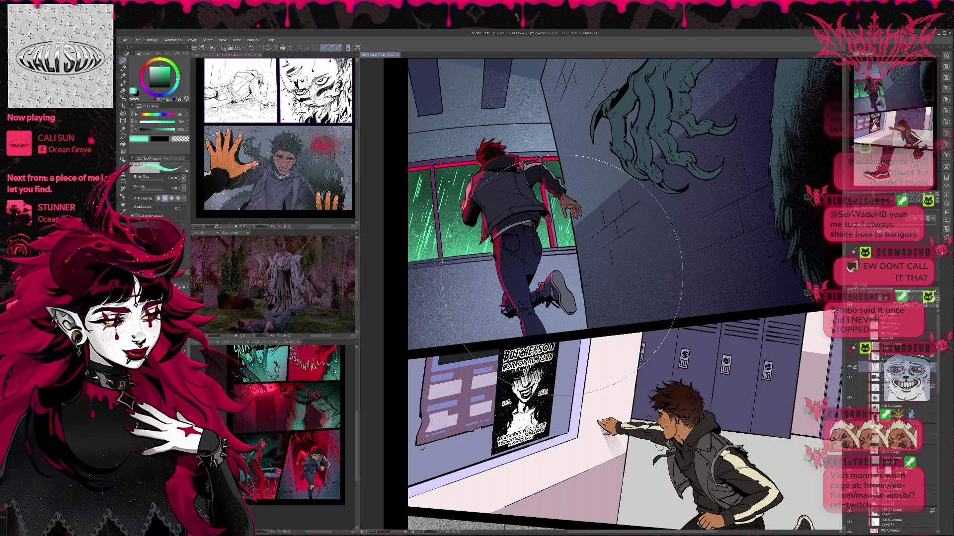
pyautogui.moveTo(596, 249); pyautogui.dragTo(497, 224)
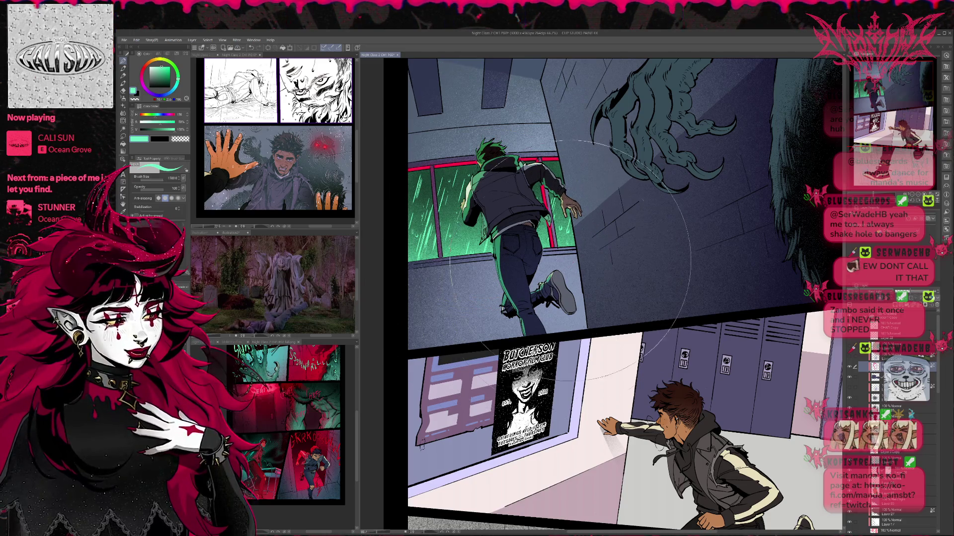
pyautogui.scroll(5, 889, 422)
pyautogui.scroll(5, 882, 379)
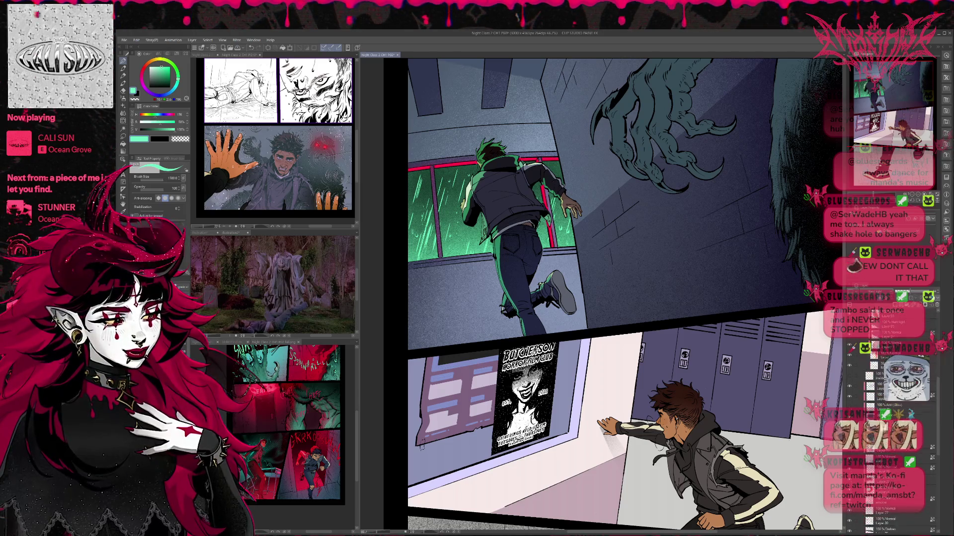
pyautogui.click(889, 478)
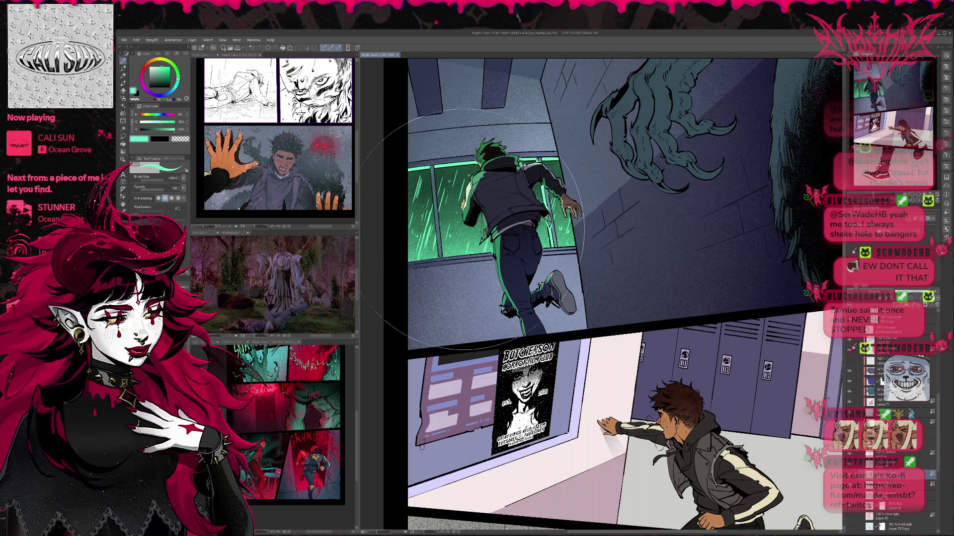
pyautogui.scroll(-2, 601, 271)
pyautogui.scroll(2, 606, 270)
pyautogui.hscroll(2, 606, 271)
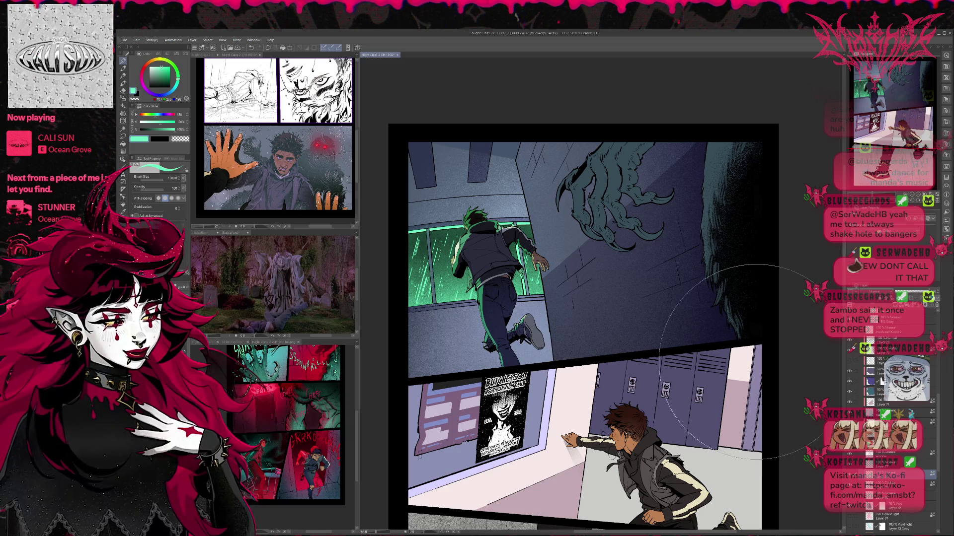
pyautogui.scroll(-10, 889, 422)
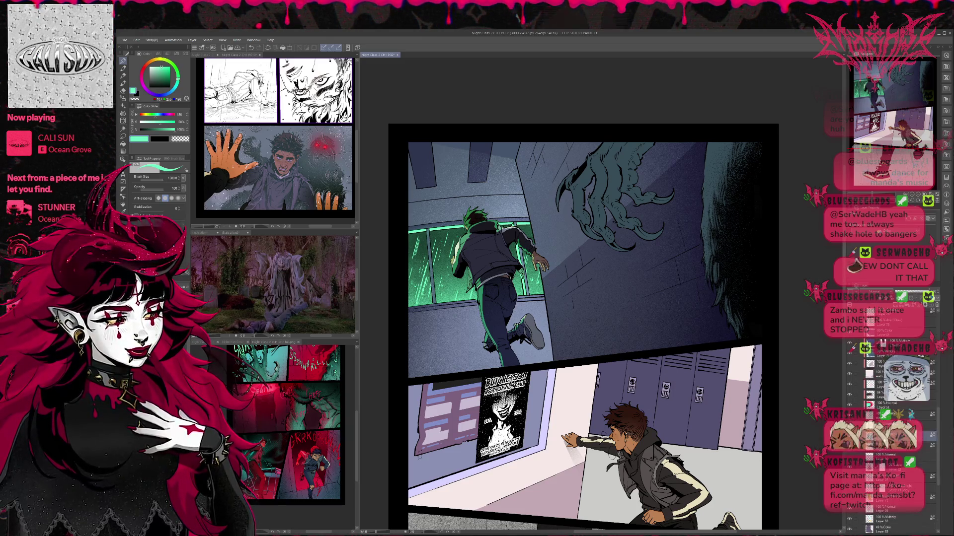
pyautogui.scroll(5, 889, 422)
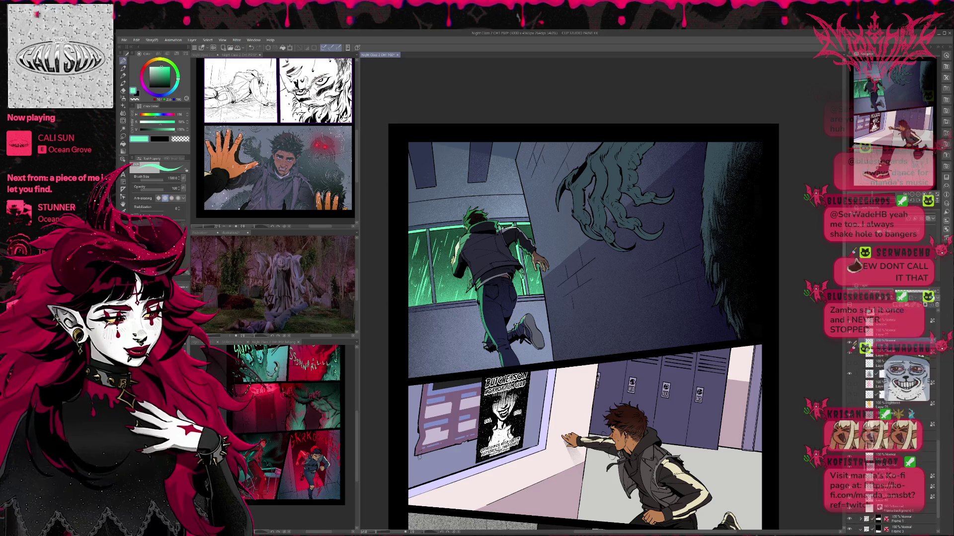
pyautogui.scroll(5, 889, 423)
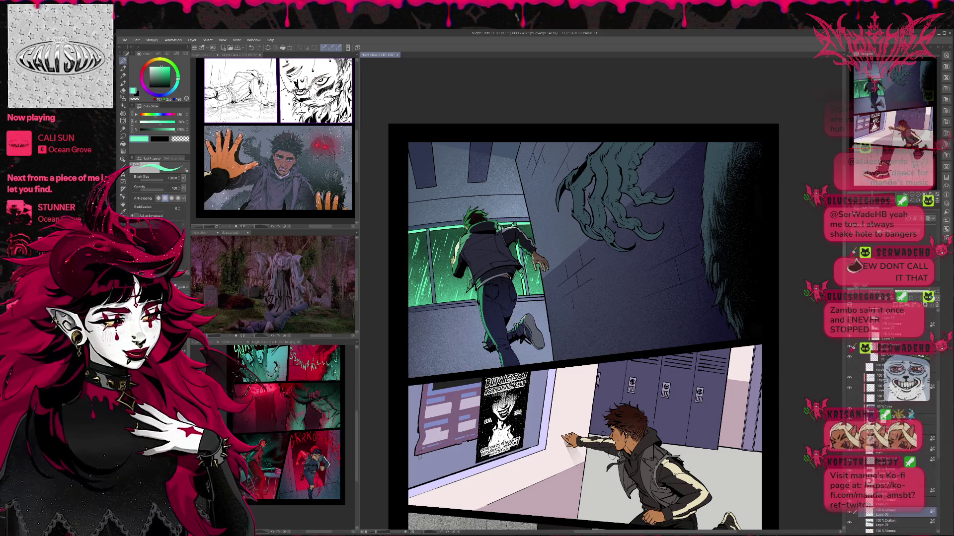
pyautogui.scroll(5, 889, 422)
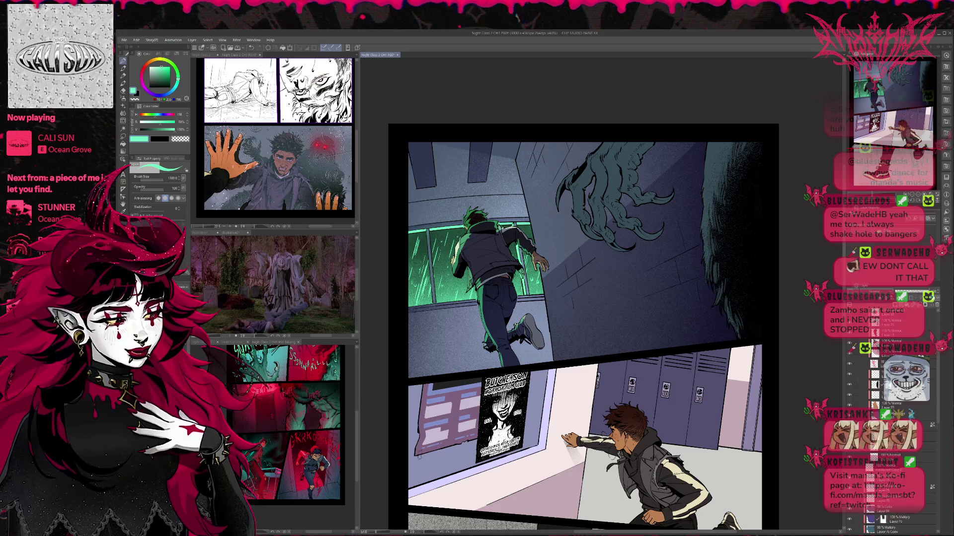
pyautogui.click(882, 366)
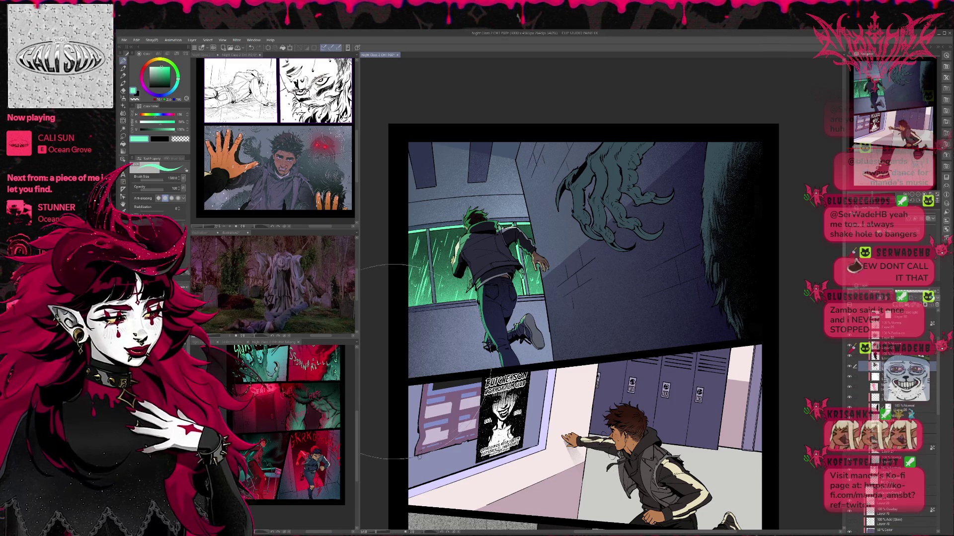
pyautogui.press('g')
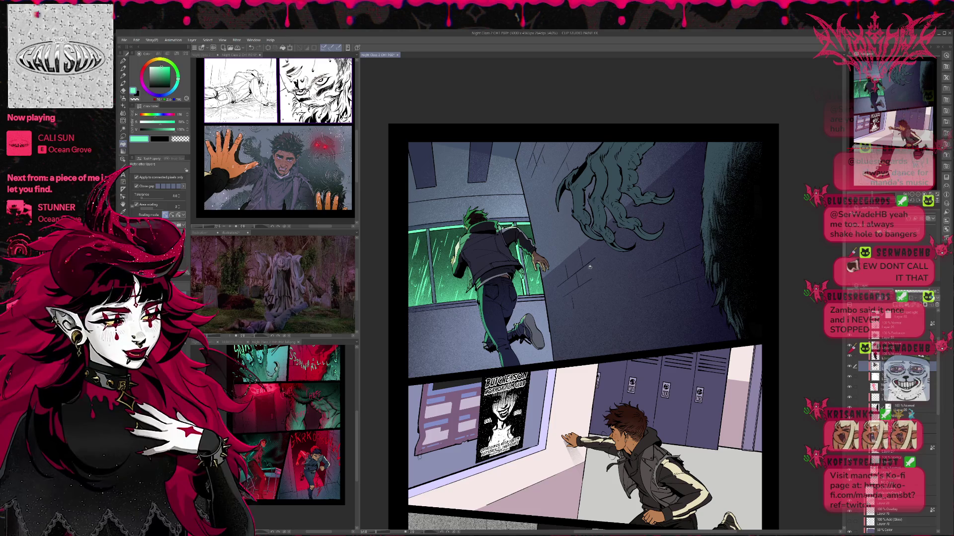
pyautogui.click(864, 188)
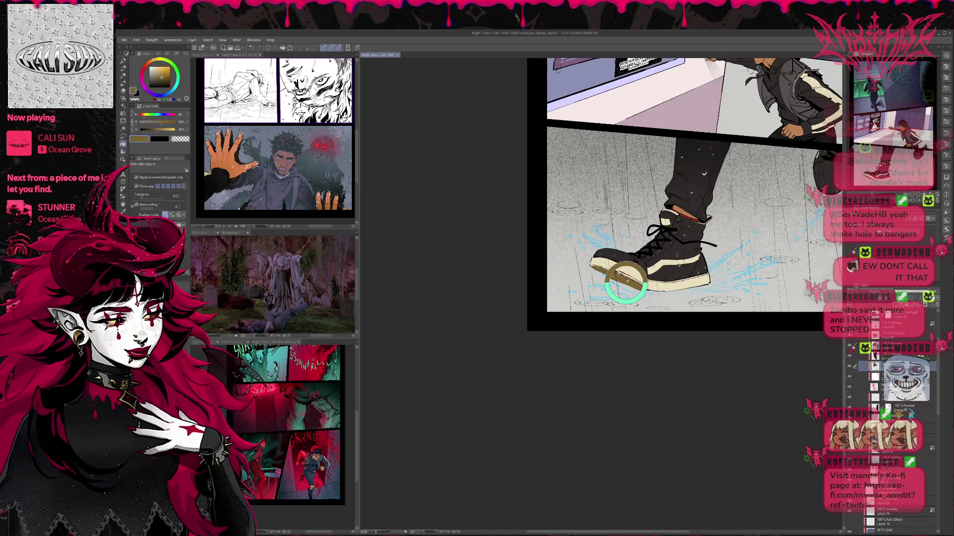
pyautogui.scroll(5, 626, 282)
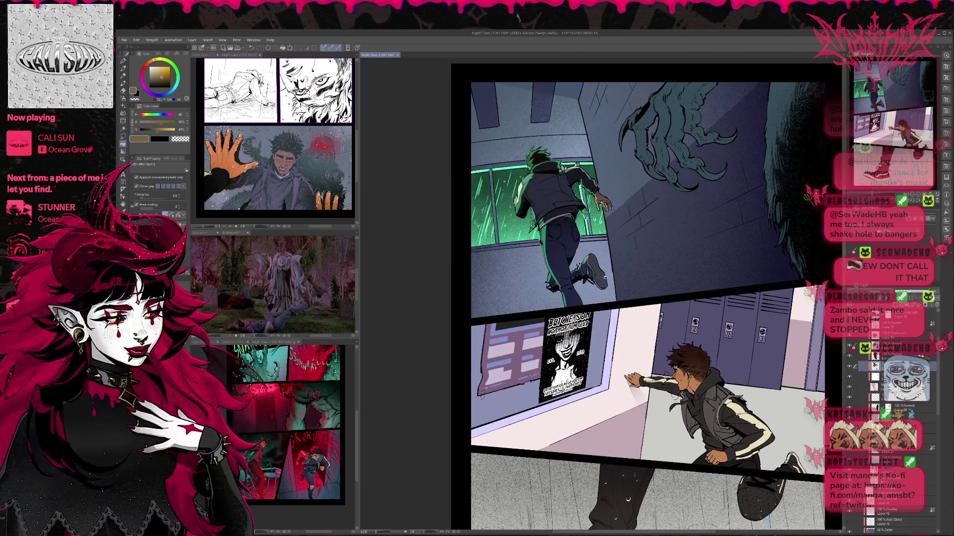
pyautogui.moveTo(620, 264); pyautogui.dragTo(604, 328)
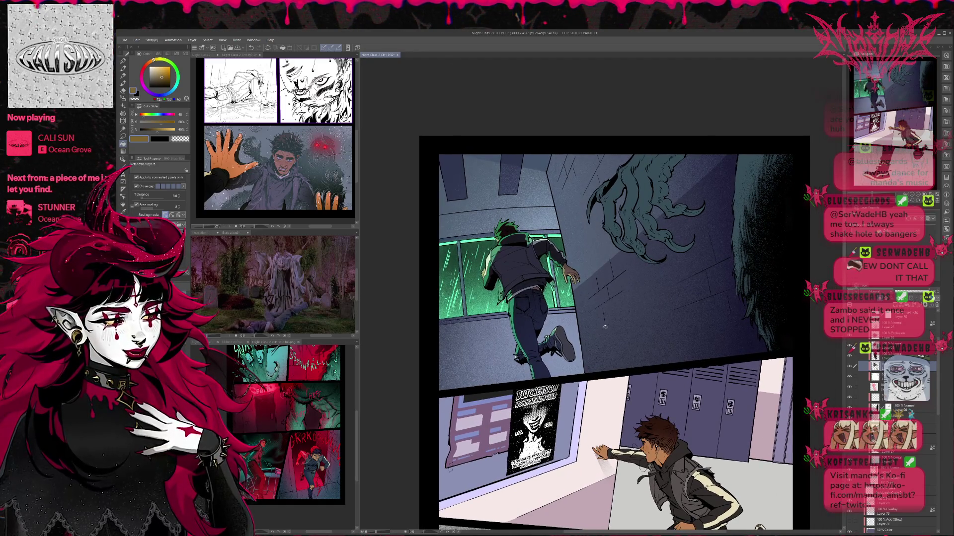
pyautogui.scroll(2, 605, 325)
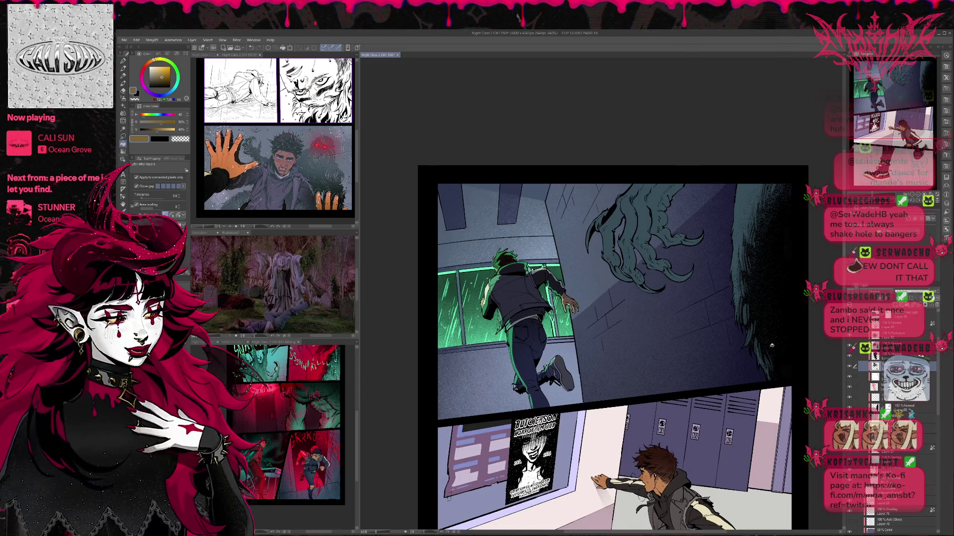
pyautogui.scroll(-2, 773, 345)
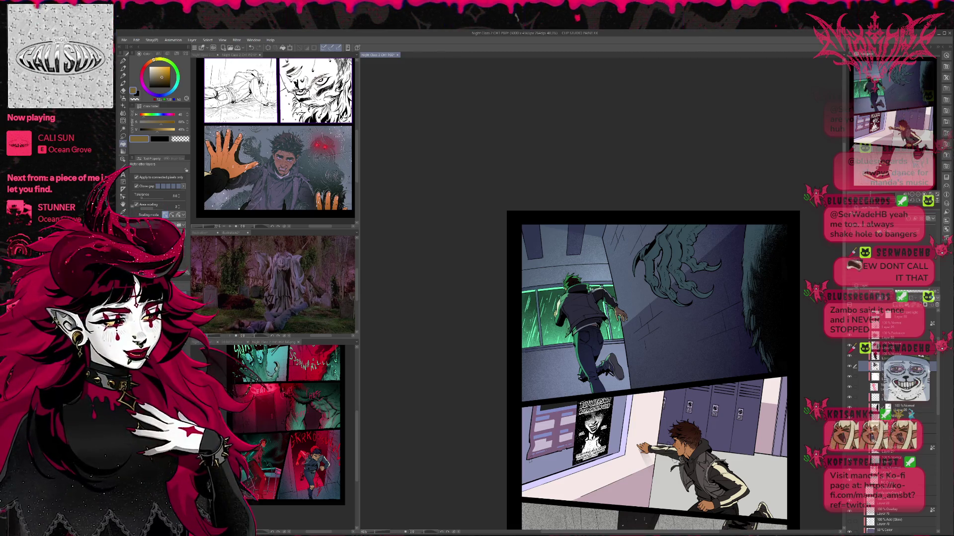
# Step: Toggle the boy's shading and lighting layers to compare, hiding one to darken his clothes
pyautogui.scroll(2, 889, 422)
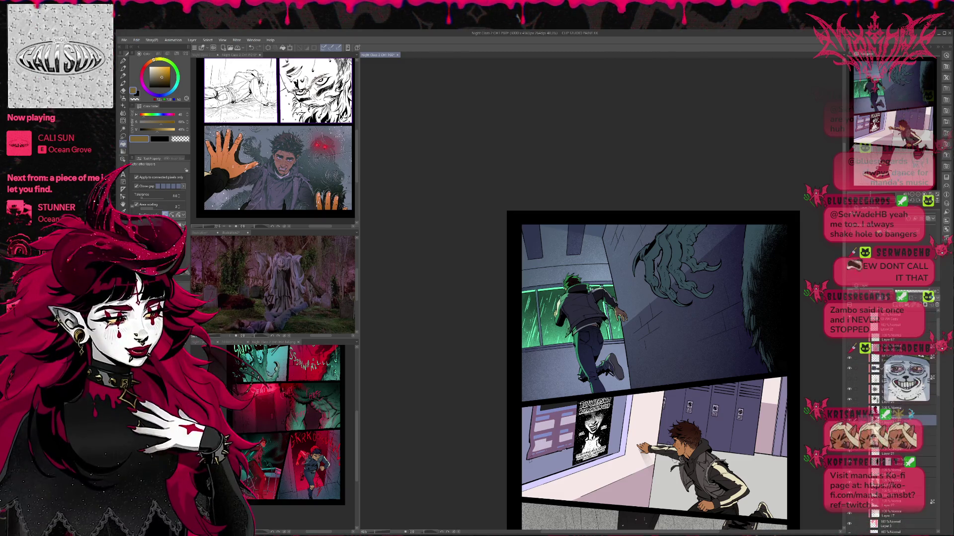
pyautogui.scroll(2, 861, 397)
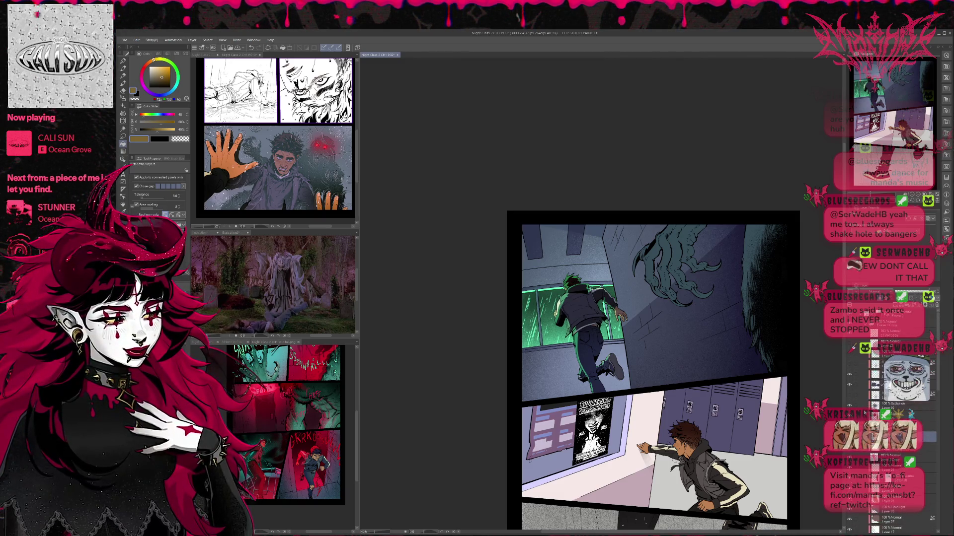
pyautogui.click(849, 386)
pyautogui.click(850, 385)
pyautogui.click(850, 385)
pyautogui.click(850, 385)
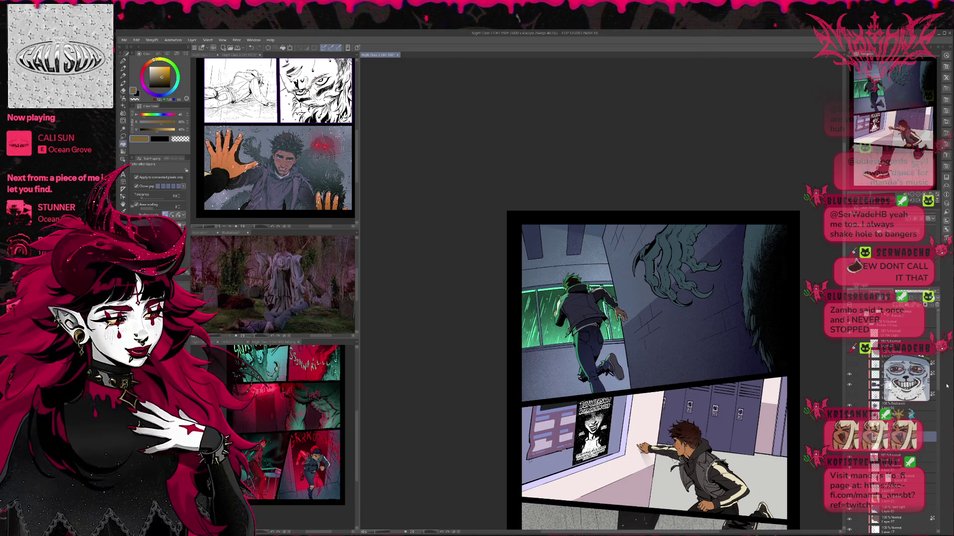
pyautogui.click(875, 385)
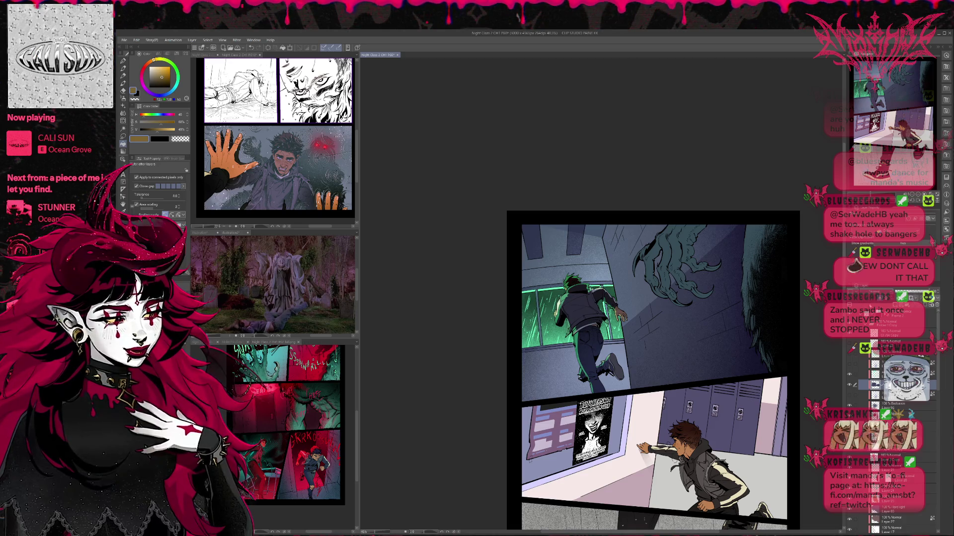
pyautogui.click(849, 385)
pyautogui.click(849, 386)
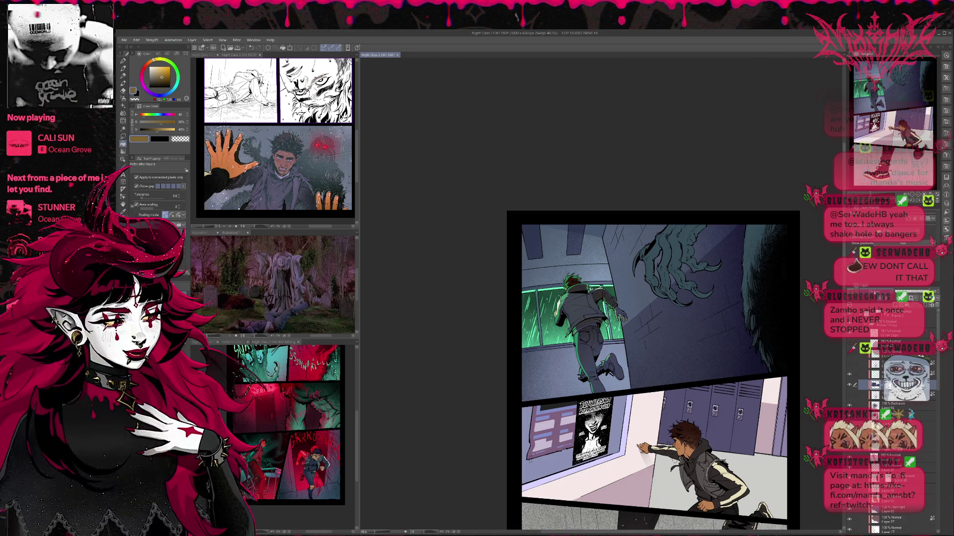
pyautogui.click(850, 385)
pyautogui.click(849, 385)
pyautogui.click(850, 385)
pyautogui.click(849, 386)
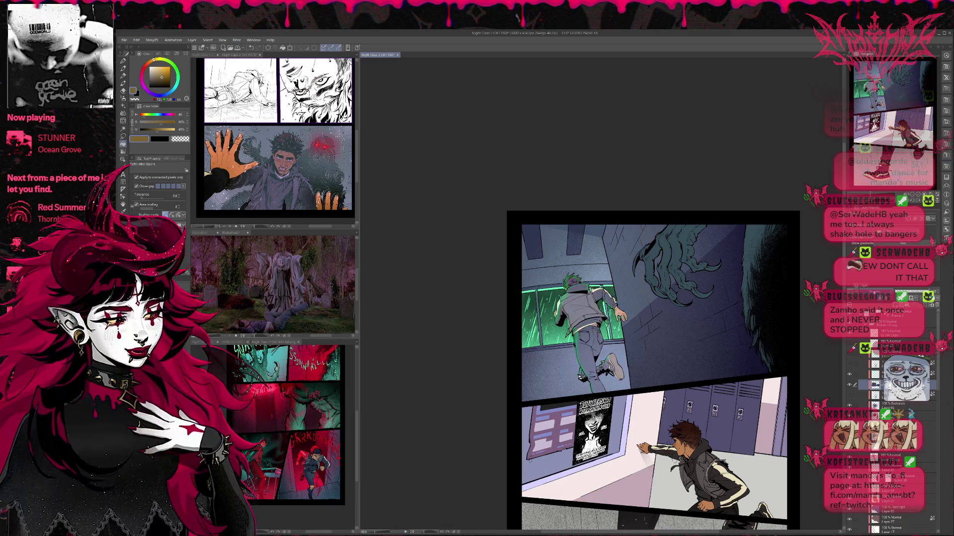
pyautogui.click(850, 386)
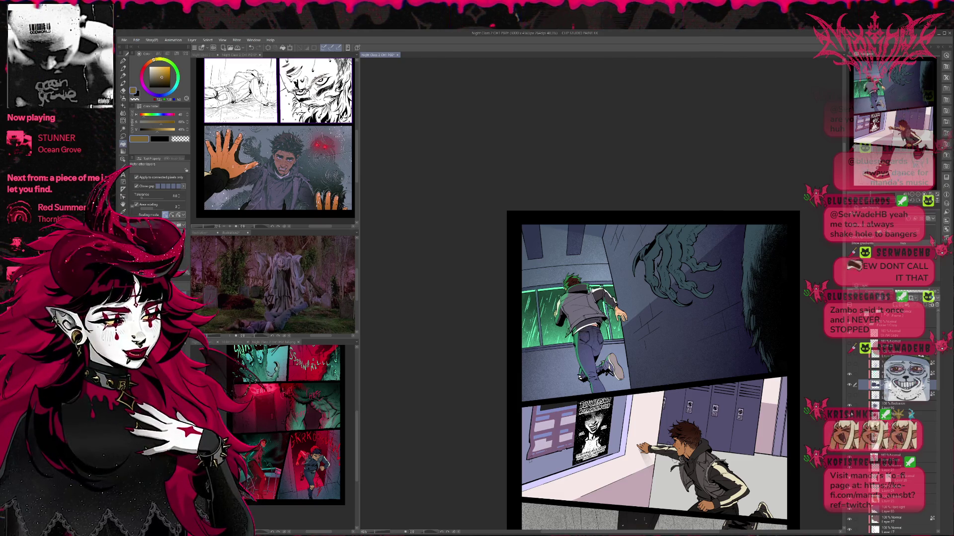
# Step: Set the jeans' Exclusion layer to 51% opacity after comparing the speckled texture
pyautogui.click(850, 397)
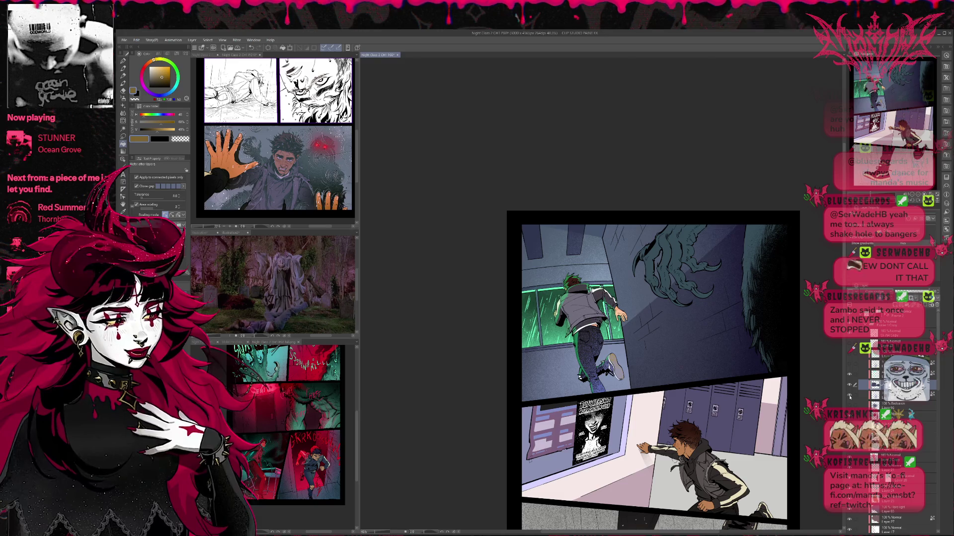
pyautogui.click(850, 397)
pyautogui.click(849, 406)
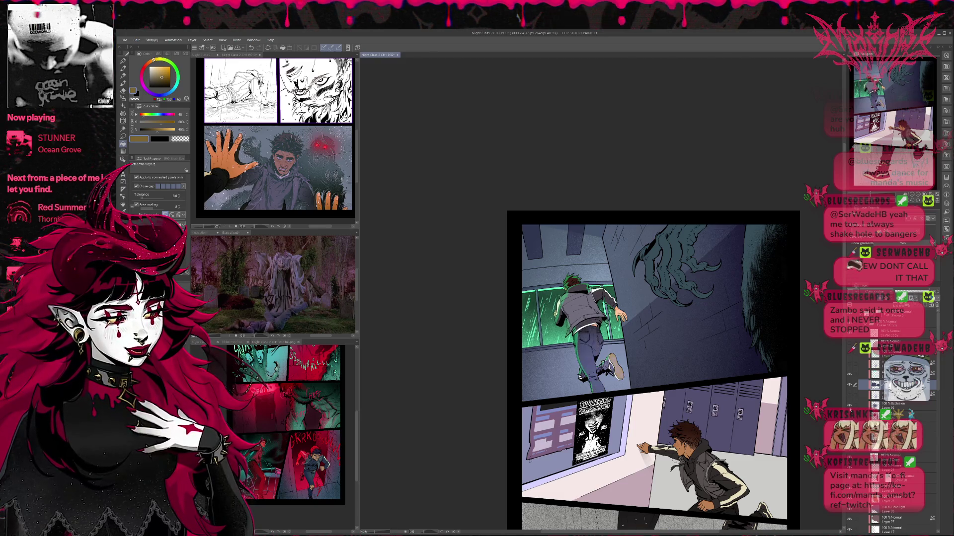
pyautogui.click(889, 406)
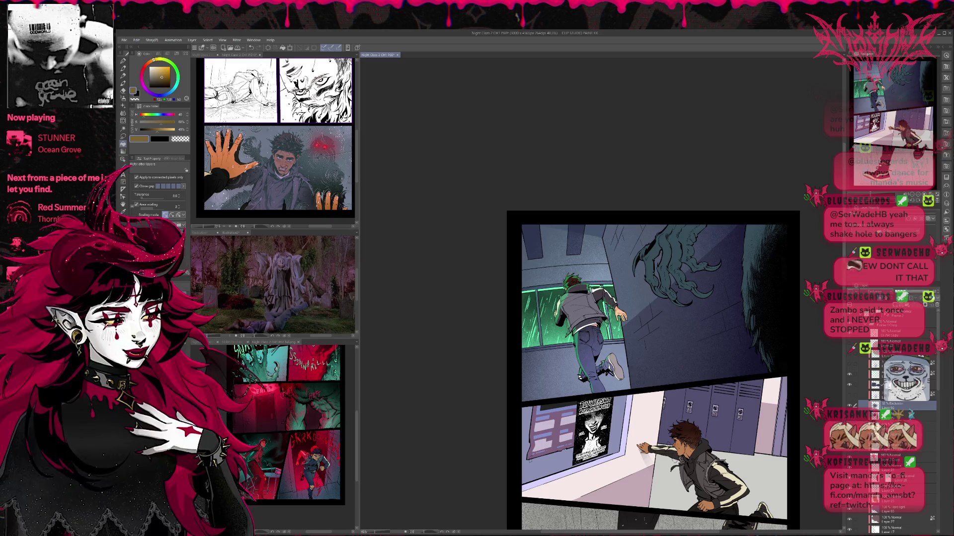
pyautogui.click(905, 292)
pyautogui.click(913, 294)
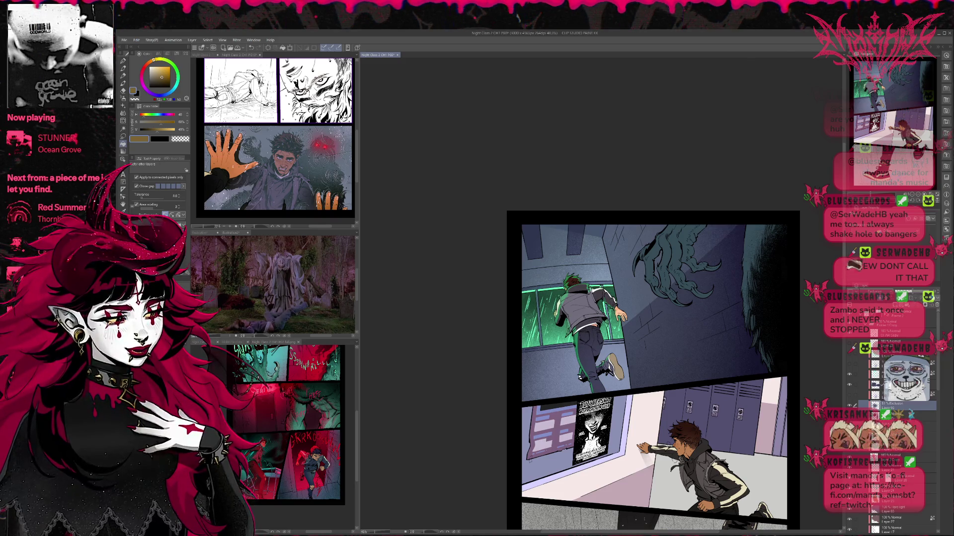
pyautogui.scroll(-2, 851, 416)
pyautogui.scroll(-1, 889, 447)
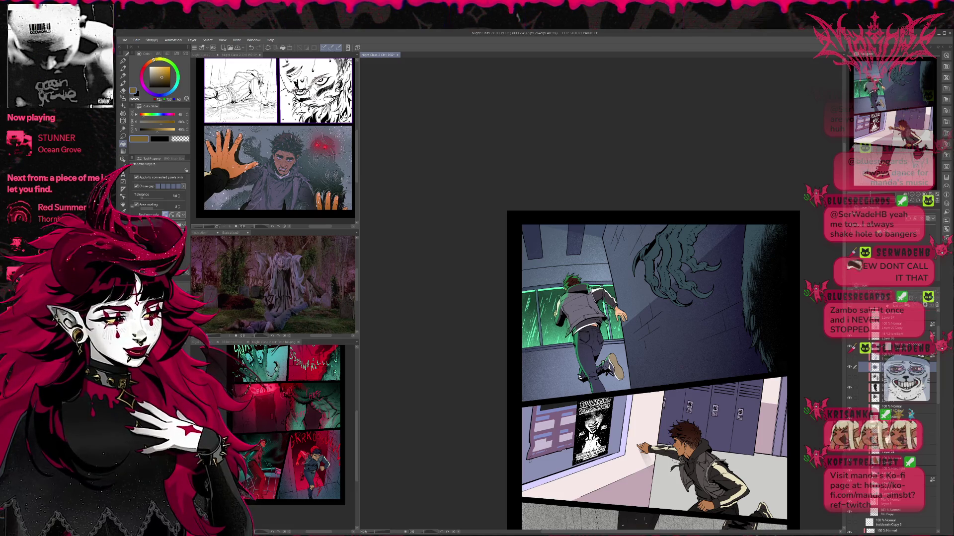
pyautogui.scroll(1, 889, 447)
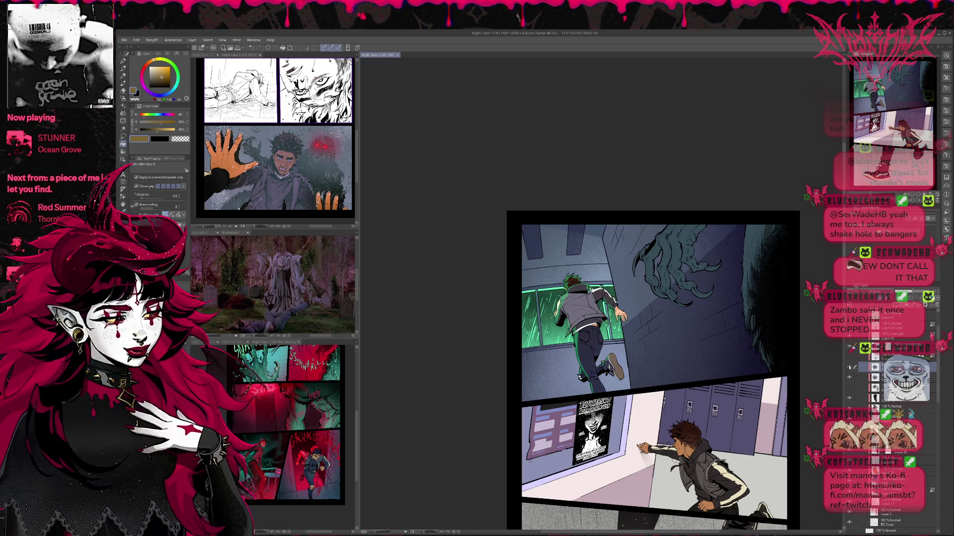
# Step: Try different blend modes on the jacket layer to darken the boy's jacket
pyautogui.click(875, 377)
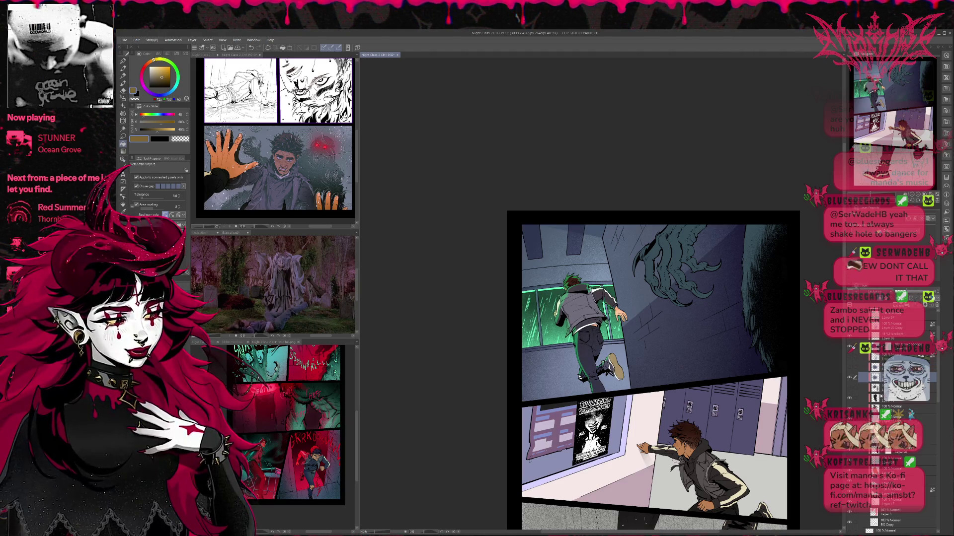
pyautogui.scroll(2, 890, 423)
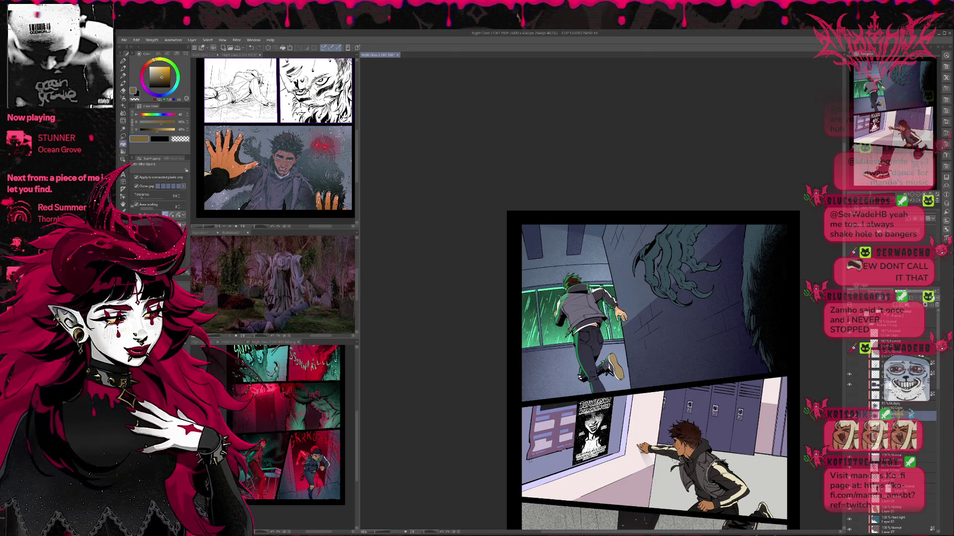
pyautogui.scroll(1, 889, 422)
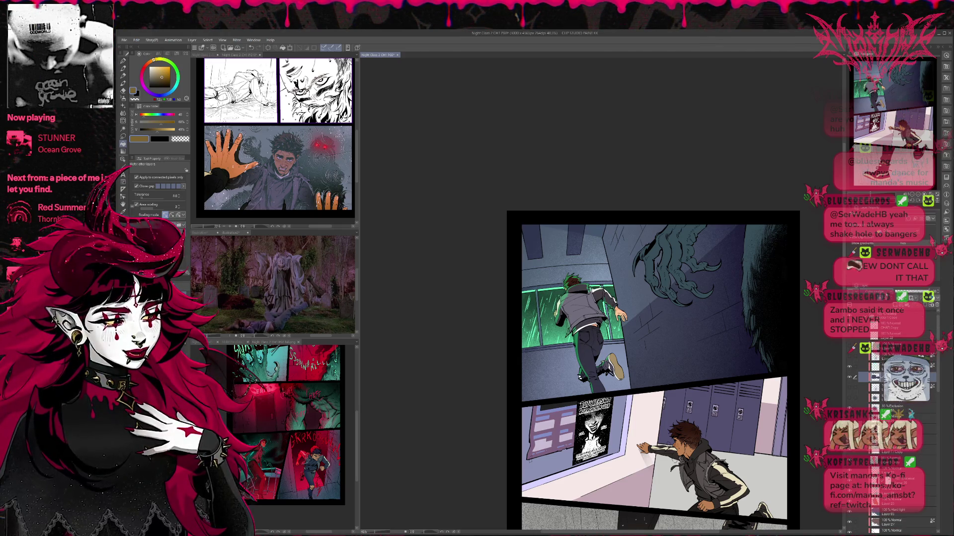
pyautogui.click(884, 293)
pyautogui.click(884, 293)
pyautogui.scroll(-5, 884, 292)
pyautogui.scroll(-4, 884, 292)
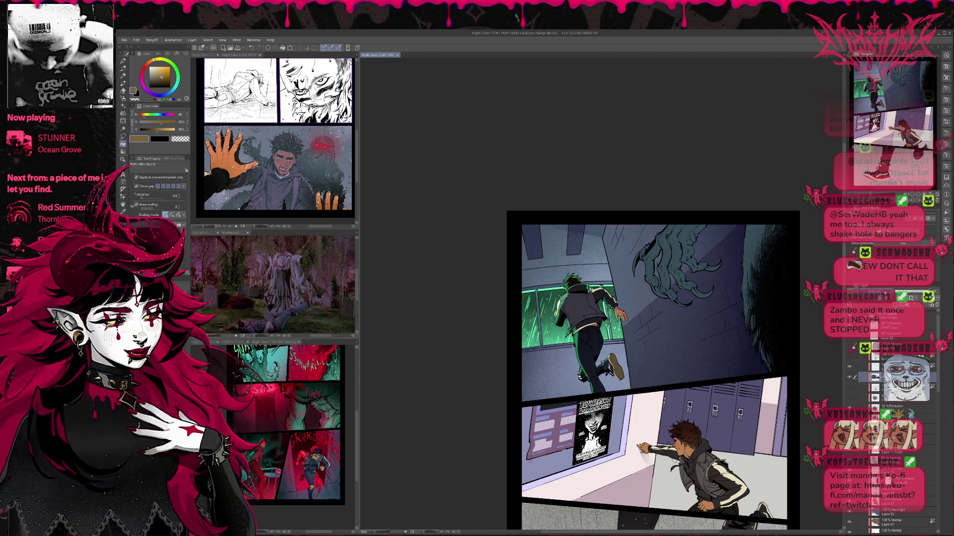
pyautogui.scroll(-1, 884, 292)
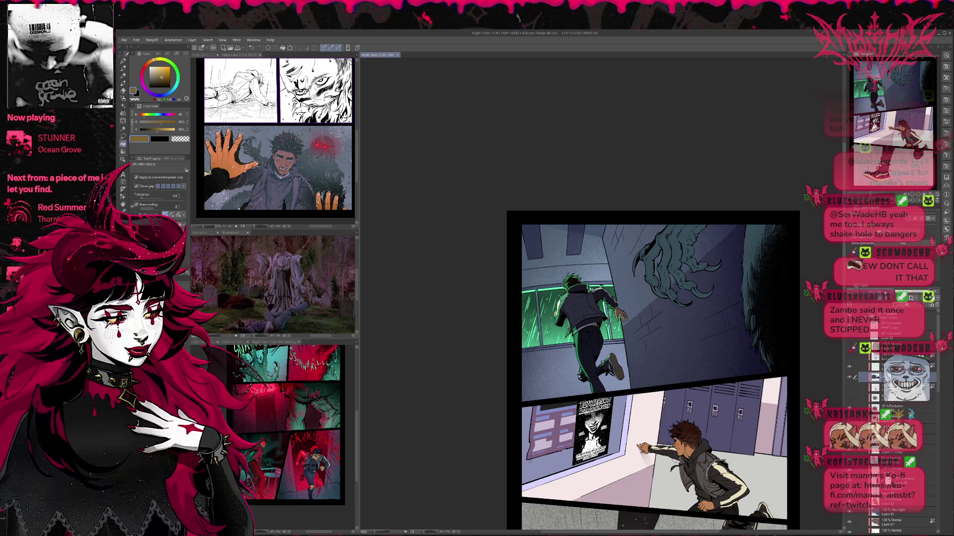
pyautogui.scroll(2, 884, 292)
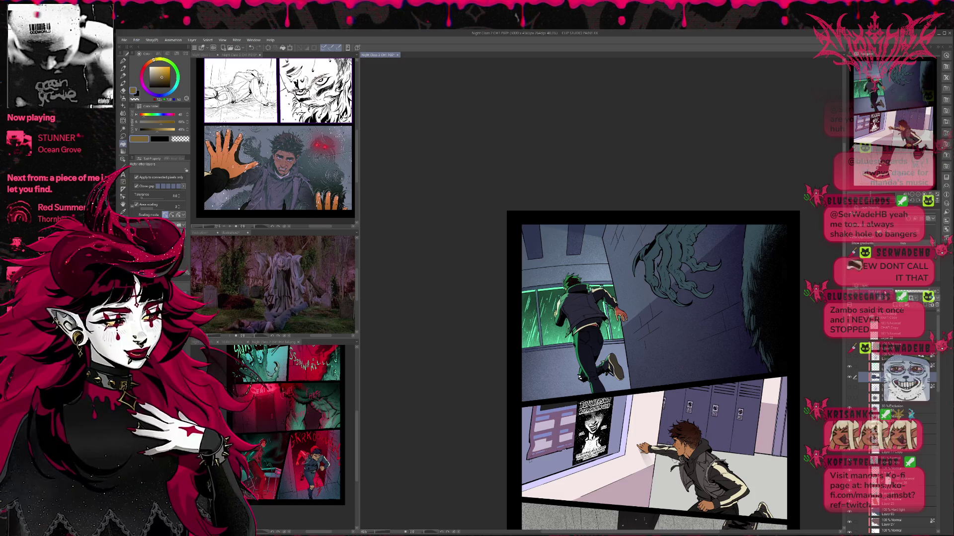
pyautogui.scroll(1, 884, 292)
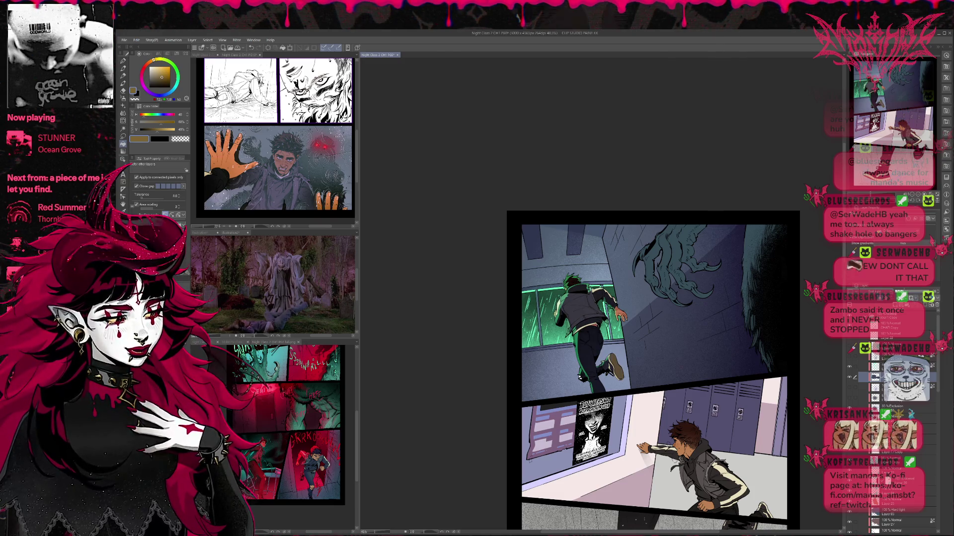
pyautogui.scroll(-1, 914, 292)
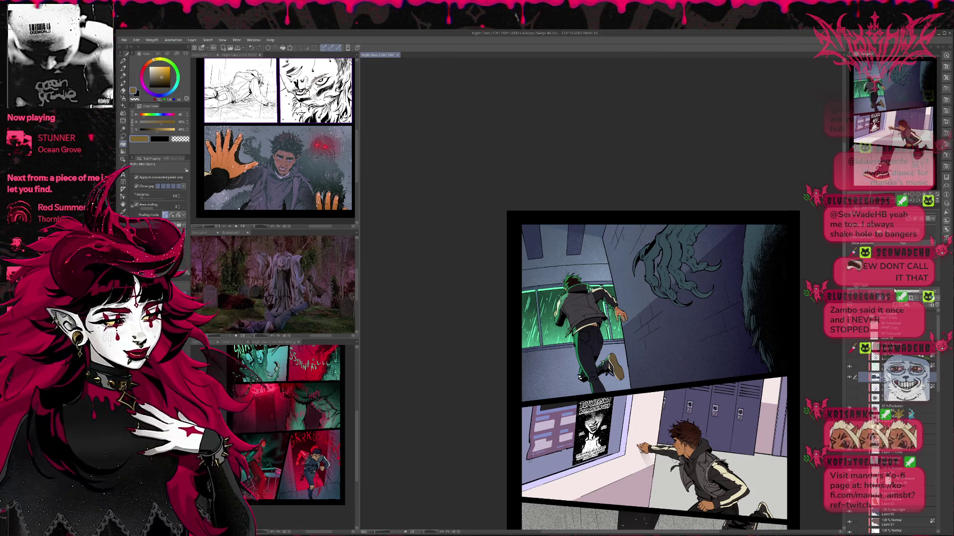
pyautogui.scroll(-1, 887, 292)
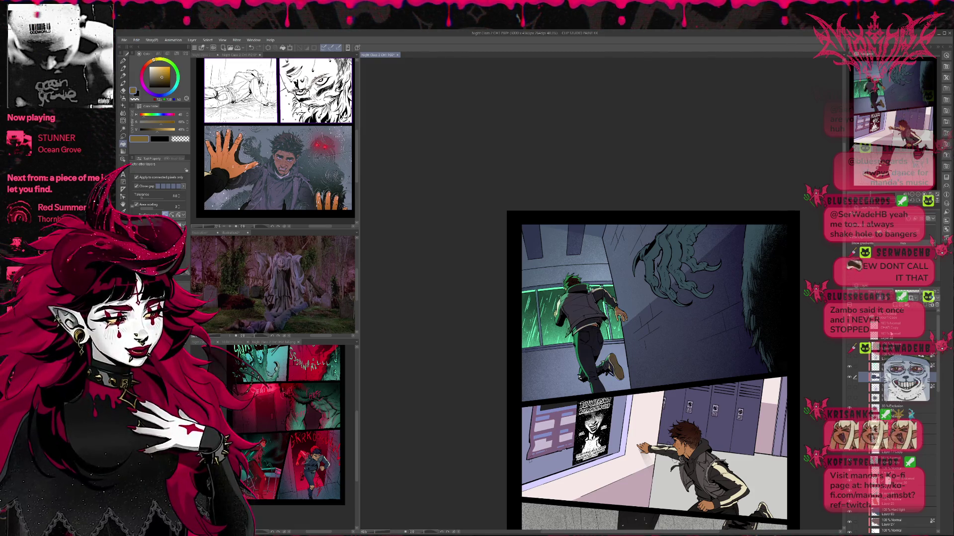
pyautogui.scroll(-1, 935, 294)
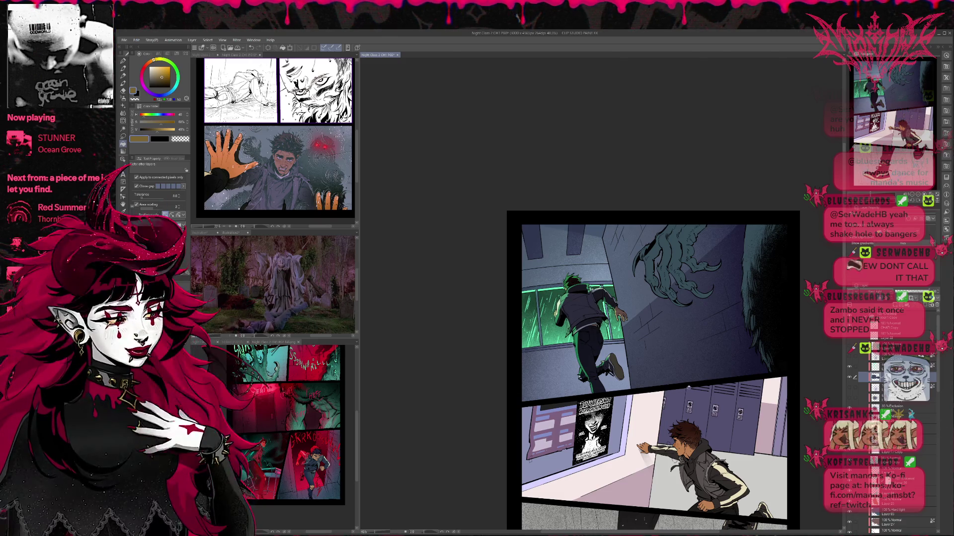
# Step: Compare the boy's green rim light on and off, leaving it hidden
pyautogui.click(848, 388)
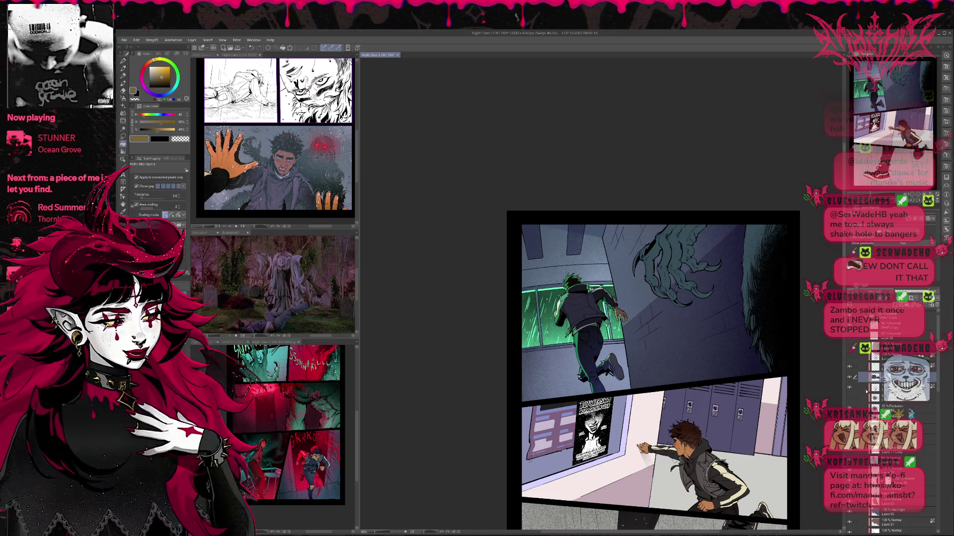
pyautogui.click(852, 368)
pyautogui.click(849, 368)
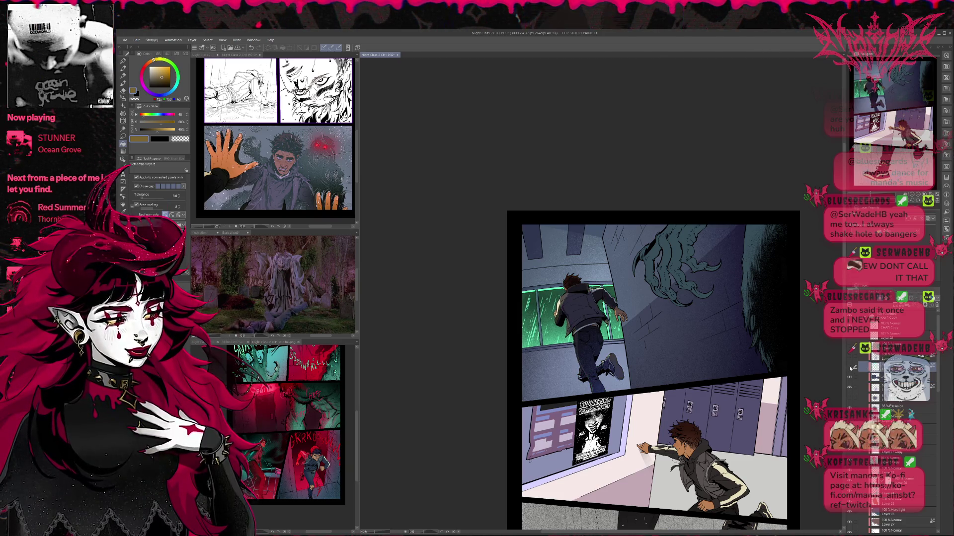
pyautogui.click(850, 369)
pyautogui.click(850, 369)
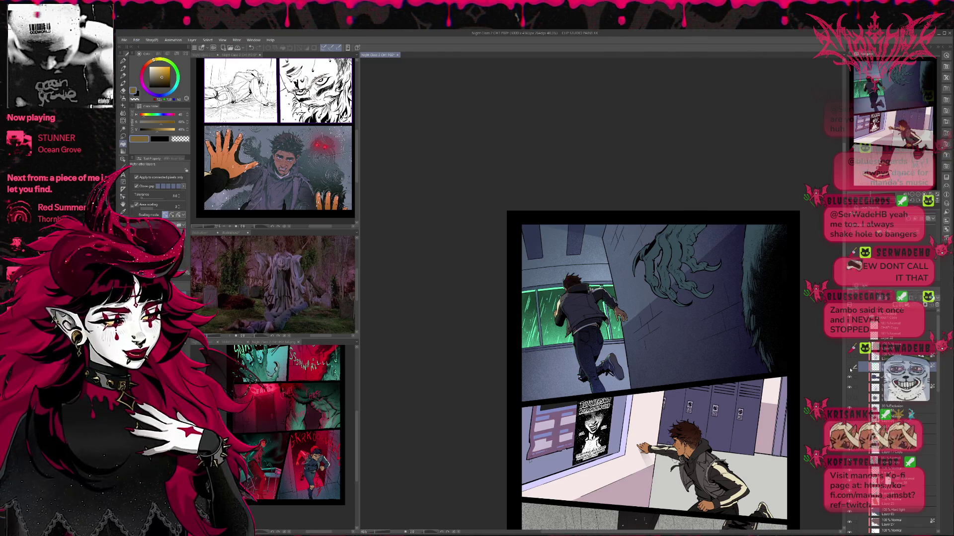
pyautogui.click(850, 369)
pyautogui.click(850, 369)
pyautogui.click(850, 369)
pyautogui.click(850, 369)
pyautogui.click(850, 368)
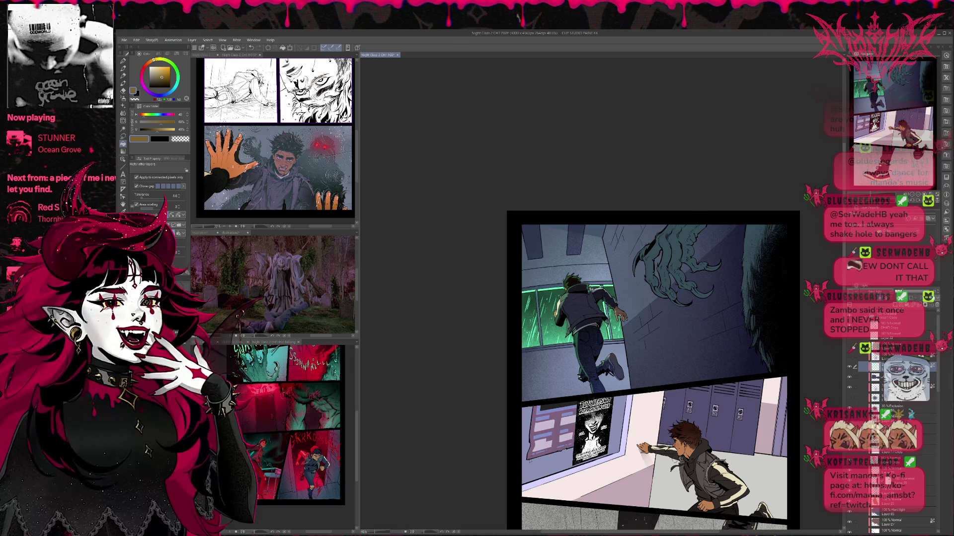
# Step: Select a lower layer in the stack to paint on next
pyautogui.scroll(-5, 916, 412)
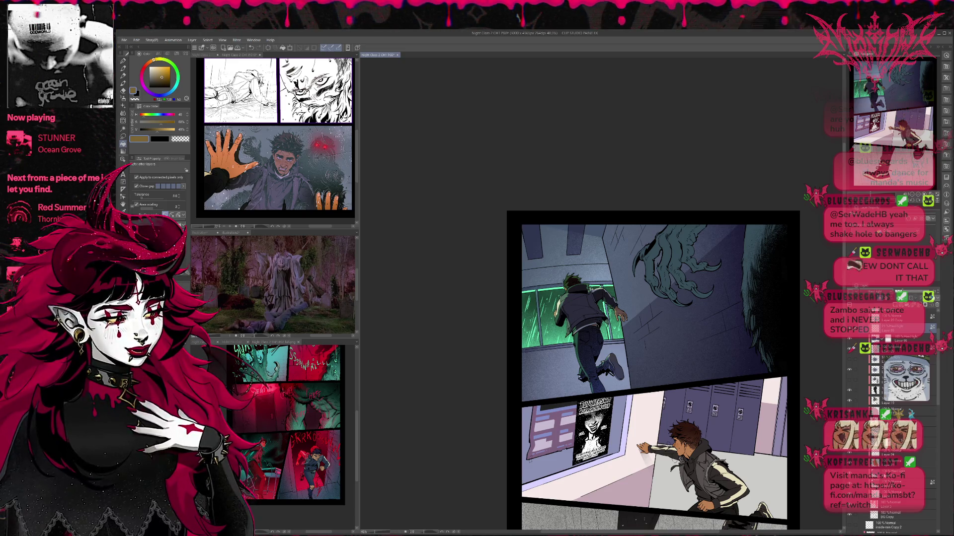
pyautogui.click(904, 473)
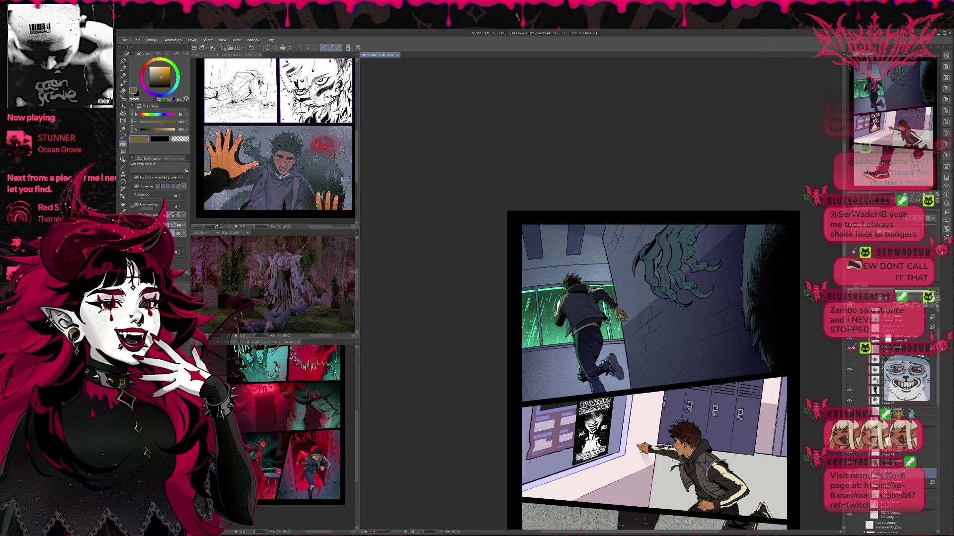
pyautogui.scroll(-2, 889, 422)
pyautogui.scroll(-4, 889, 422)
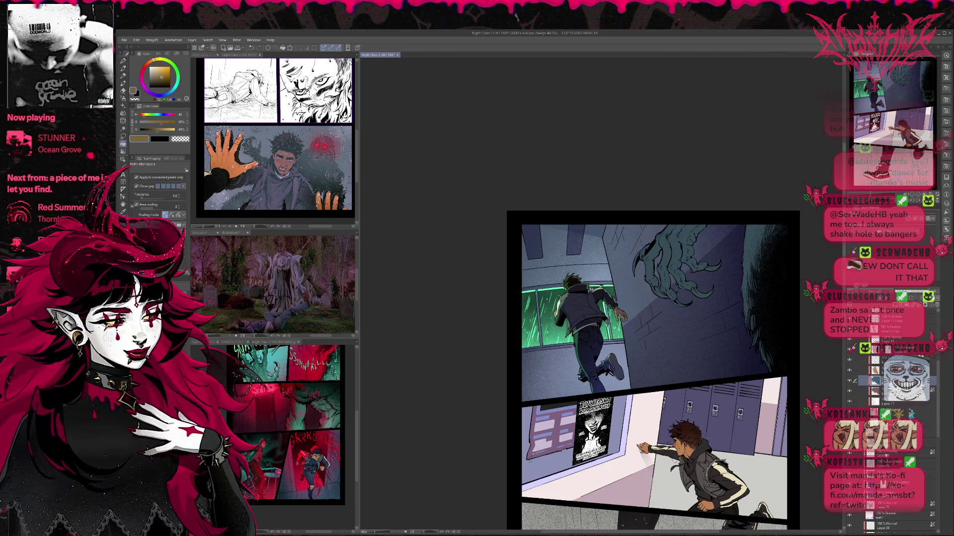
pyautogui.scroll(-6, 889, 422)
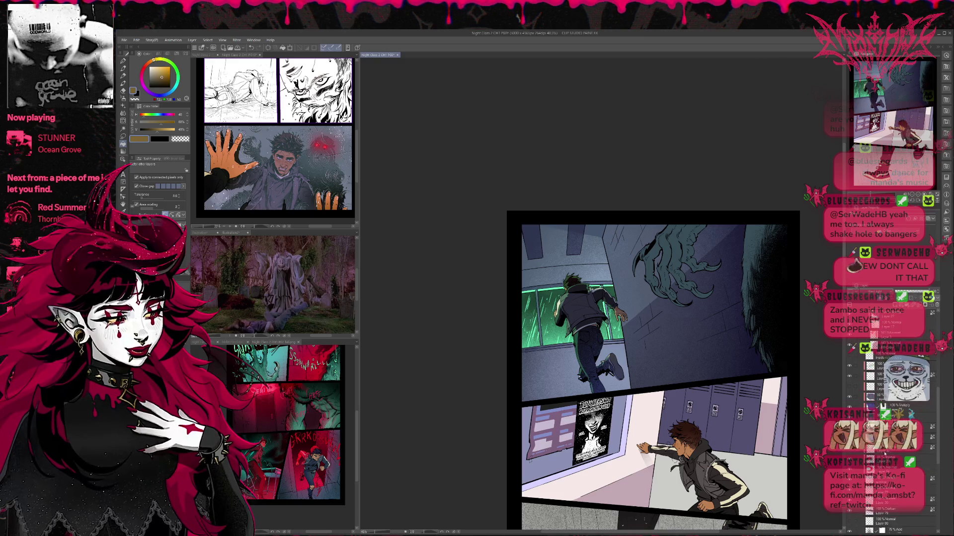
pyautogui.click(894, 432)
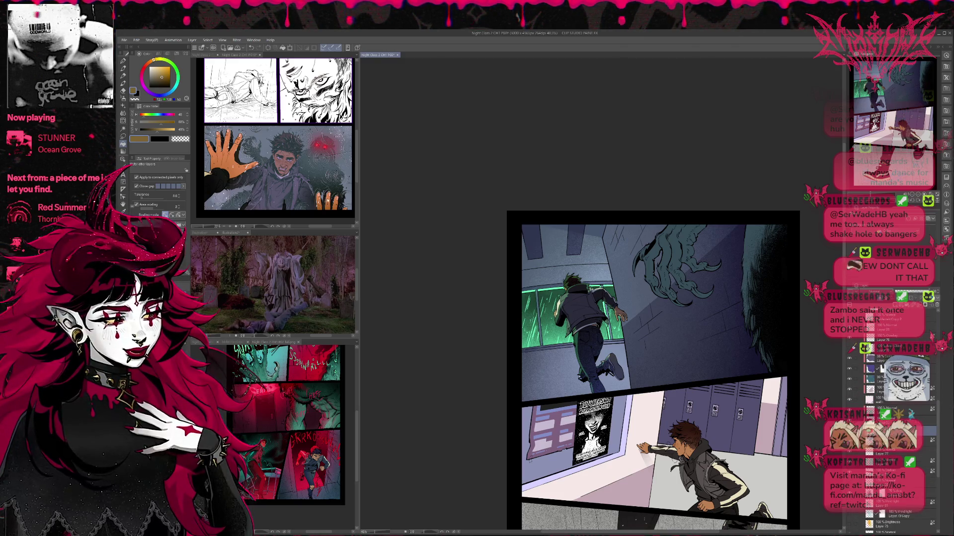
# Step: Paint dark blue-grey over the green-lit window and wall with a 1500-size brush
pyautogui.click(265, 168)
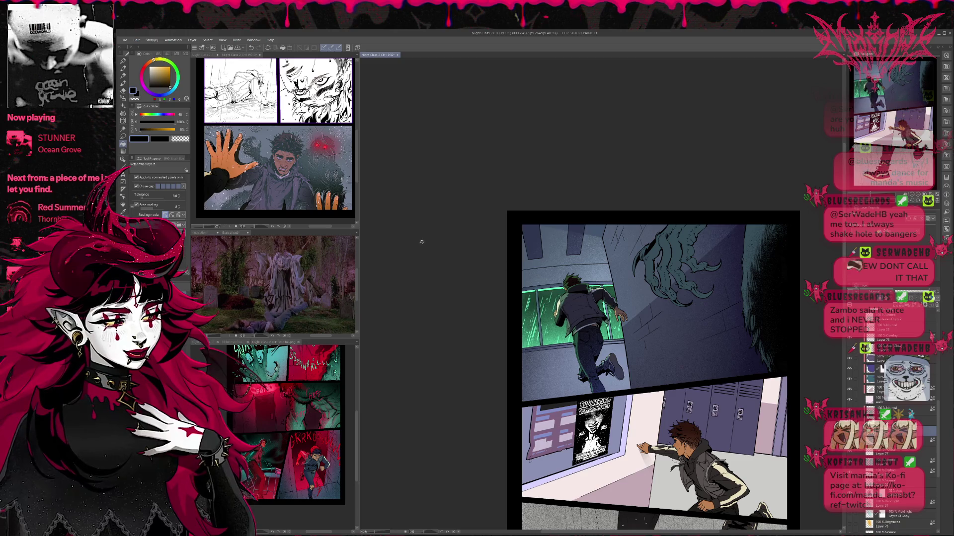
pyautogui.click(122, 60)
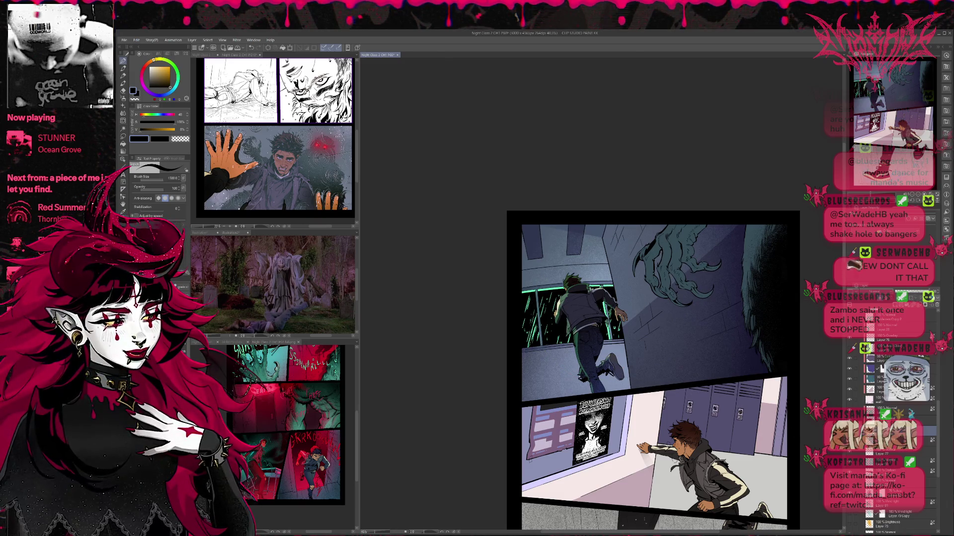
pyautogui.keyDown('alt'); pyautogui.click(522, 311); pyautogui.keyUp('alt')
pyautogui.moveTo(529, 312)
pyautogui.mouseDown()
pyautogui.moveTo(527, 342)
pyautogui.moveTo(685, 318)
pyautogui.moveTo(791, 343)
pyautogui.mouseUp()
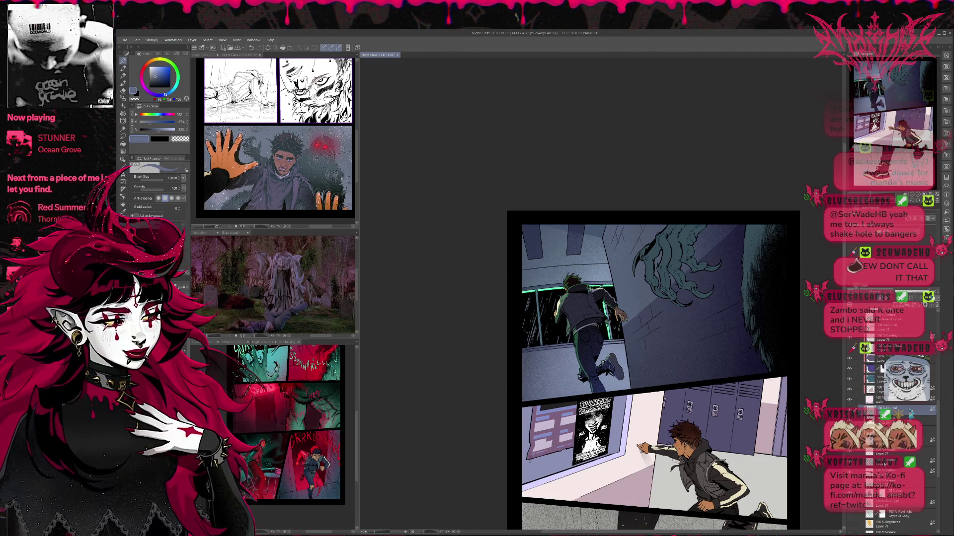
# Step: On a lower layer, sample dark navy from the boy's jeans, then select the Hard light layer
pyautogui.click(883, 462)
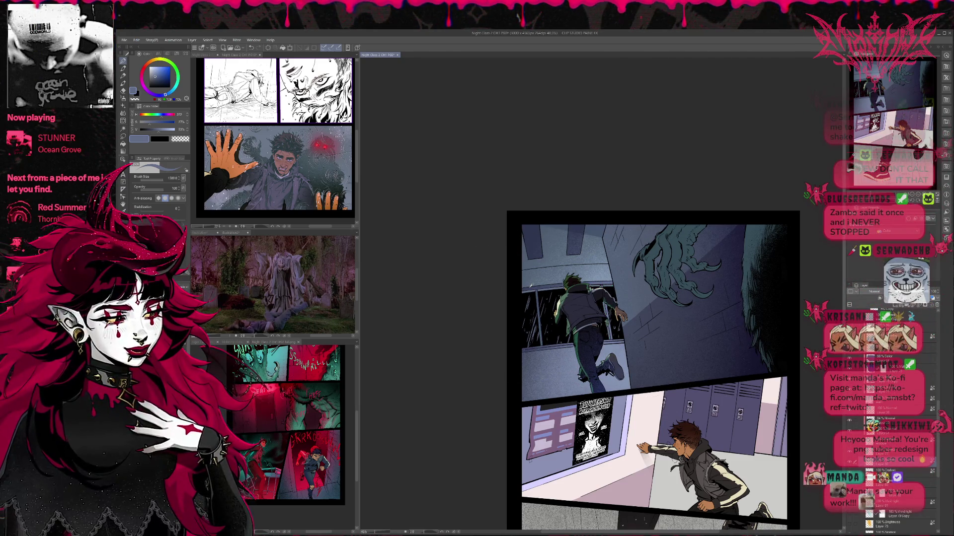
pyautogui.keyDown('alt'); pyautogui.click(595, 357); pyautogui.keyUp('alt')
pyautogui.keyDown('alt'); pyautogui.click(595, 357); pyautogui.keyUp('alt')
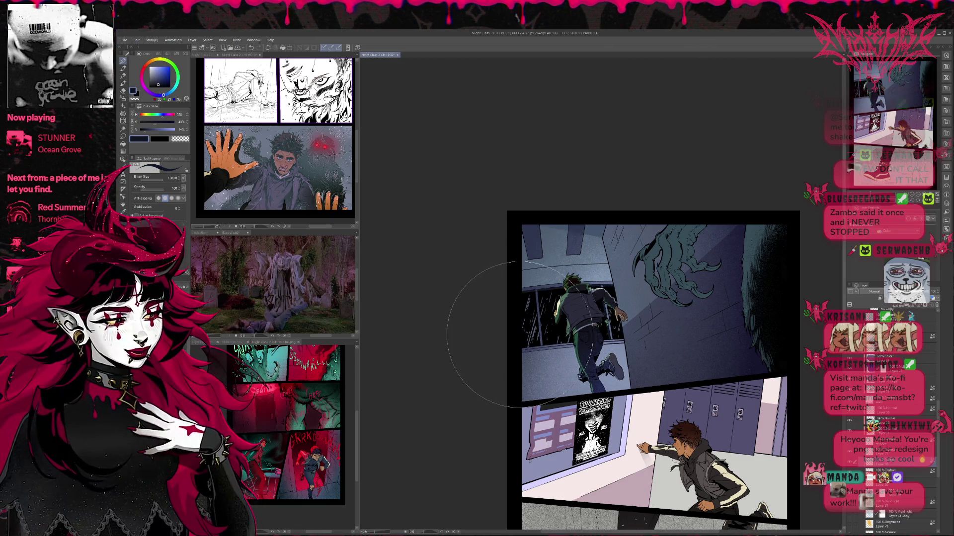
pyautogui.keyDown('alt'); pyautogui.click(599, 350); pyautogui.keyUp('alt')
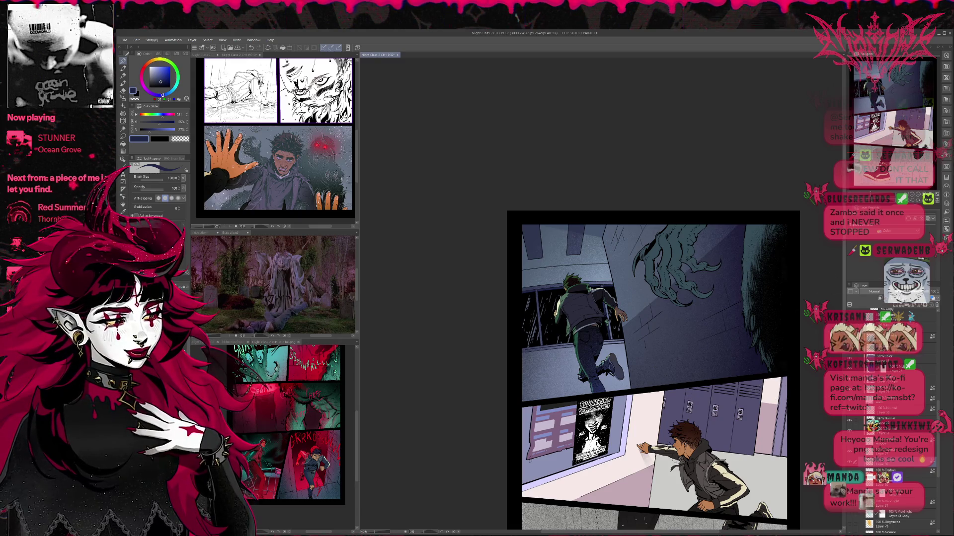
pyautogui.scroll(-10, 900, 405)
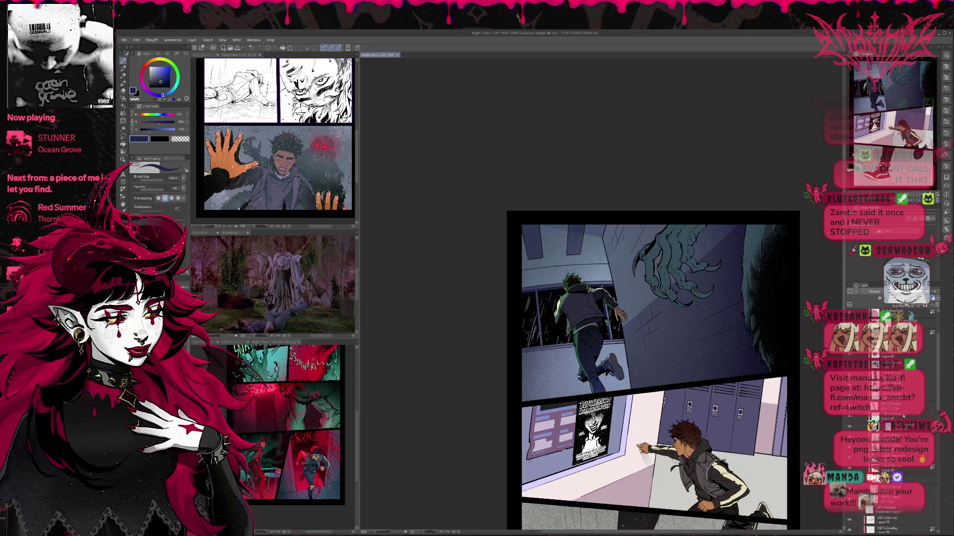
pyautogui.scroll(10, 905, 417)
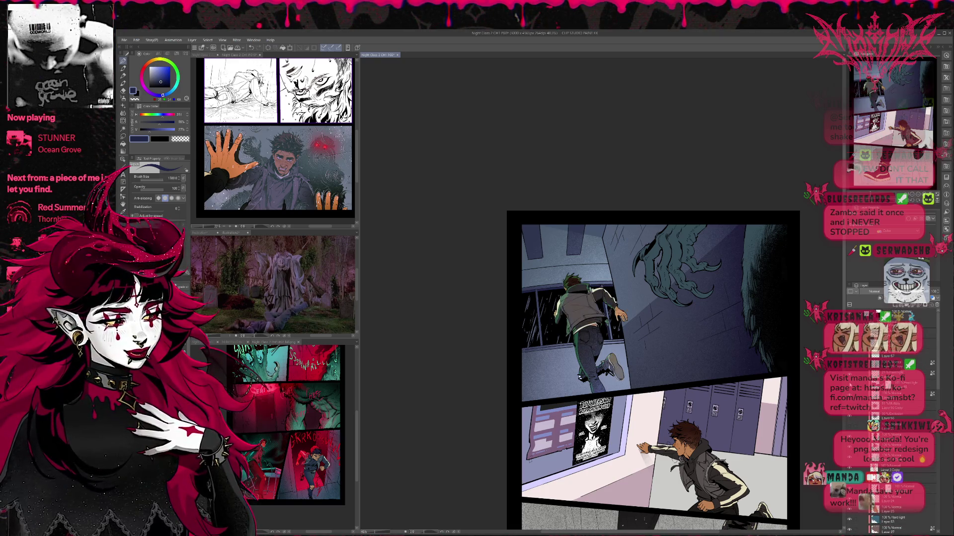
pyautogui.click(922, 384)
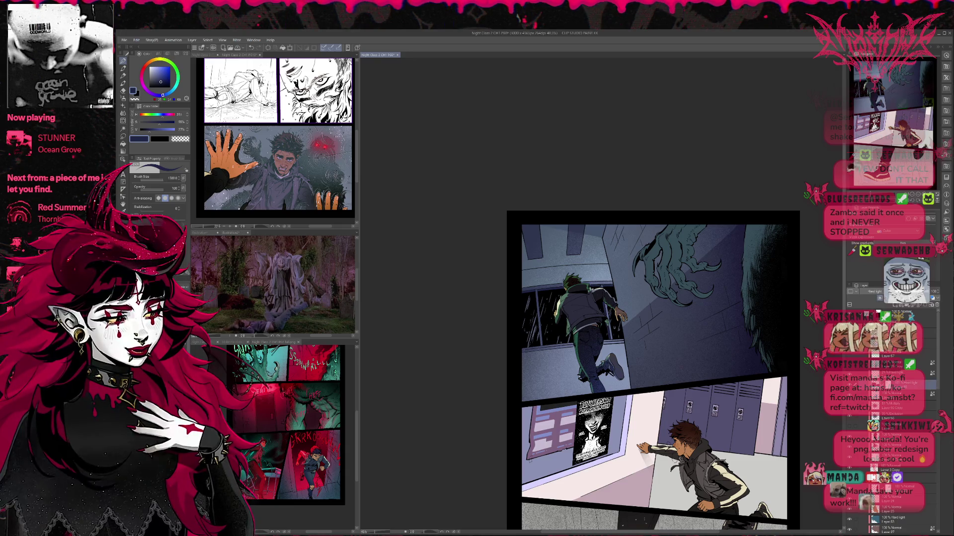
# Step: Cycle the shading layer's blend mode from Hard light through Overlay to Soft light
pyautogui.press('Up')
pyautogui.press('Up')
pyautogui.press('Down')
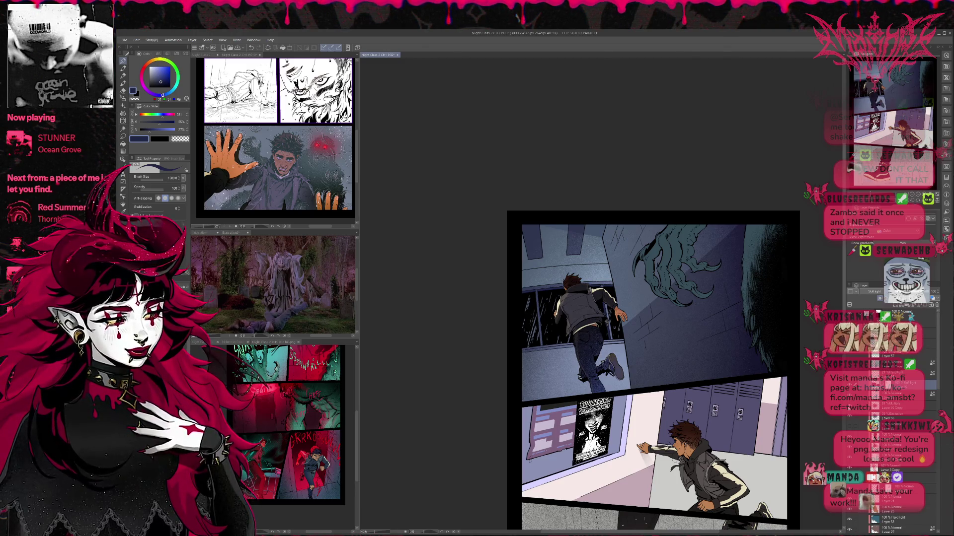
pyautogui.hotkey('ctrl', 'z')
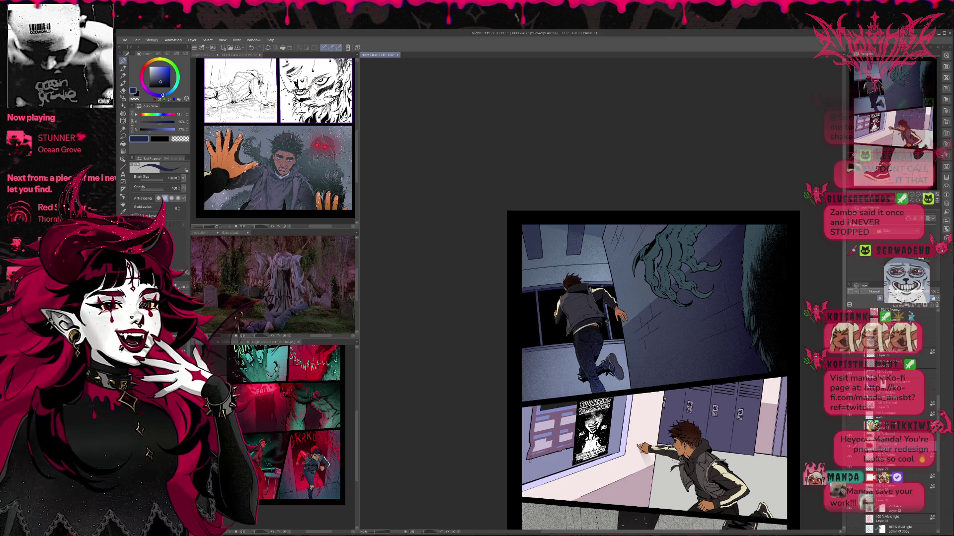
pyautogui.click(141, 81)
# Step: Paint the window behind the running boy full-brightness magenta and save the page
pyautogui.click(170, 72)
pyautogui.moveTo(490, 283); pyautogui.dragTo(621, 308)
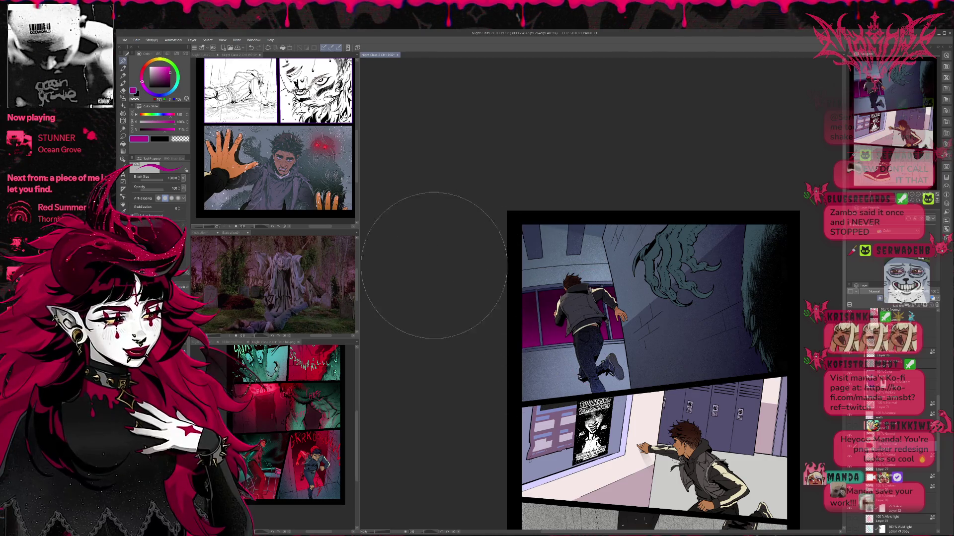
pyautogui.click(173, 129)
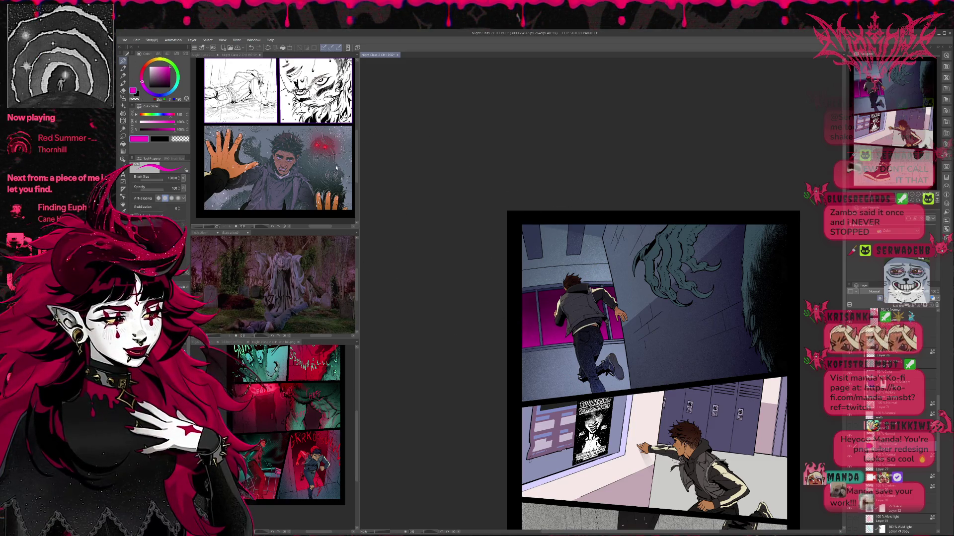
pyautogui.scroll(-3, 894, 447)
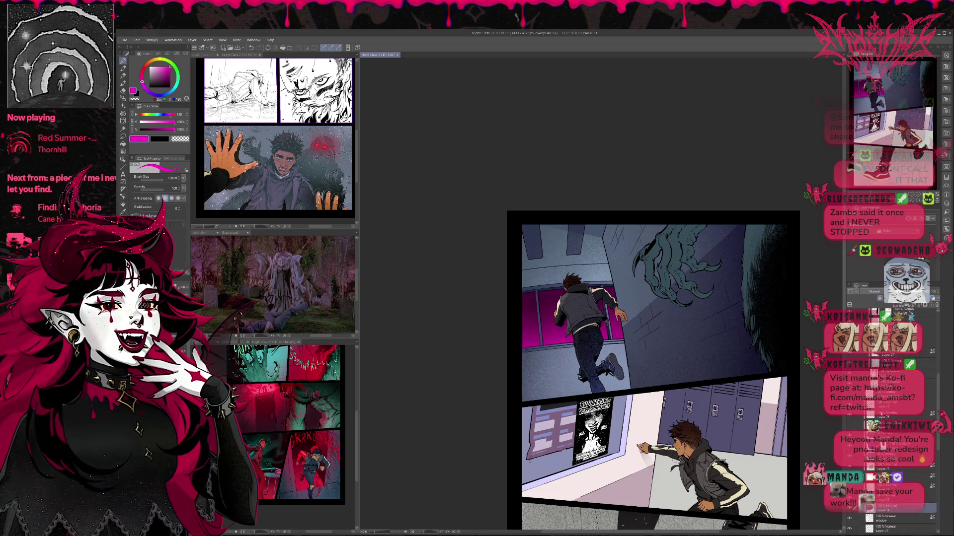
pyautogui.scroll(-3, 889, 432)
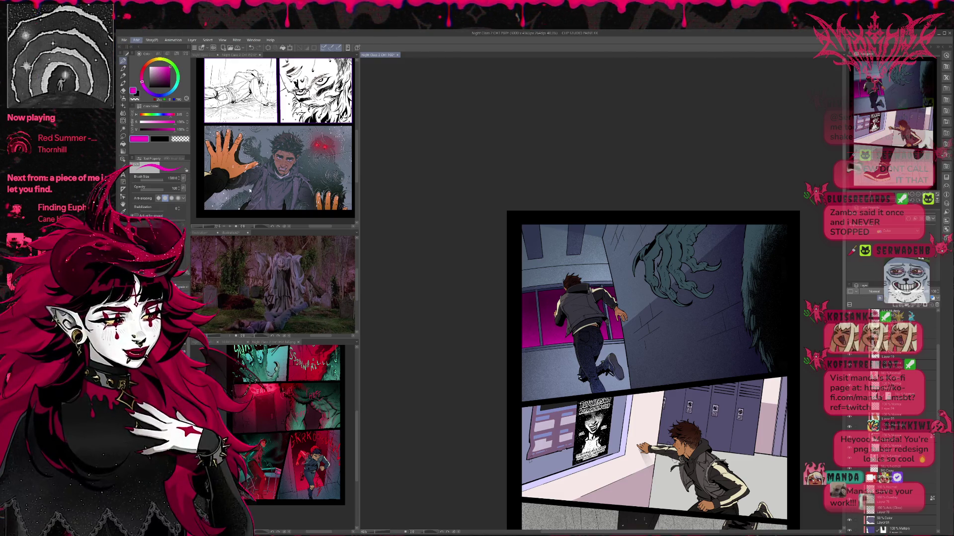
pyautogui.hotkey('ctrl', 's')
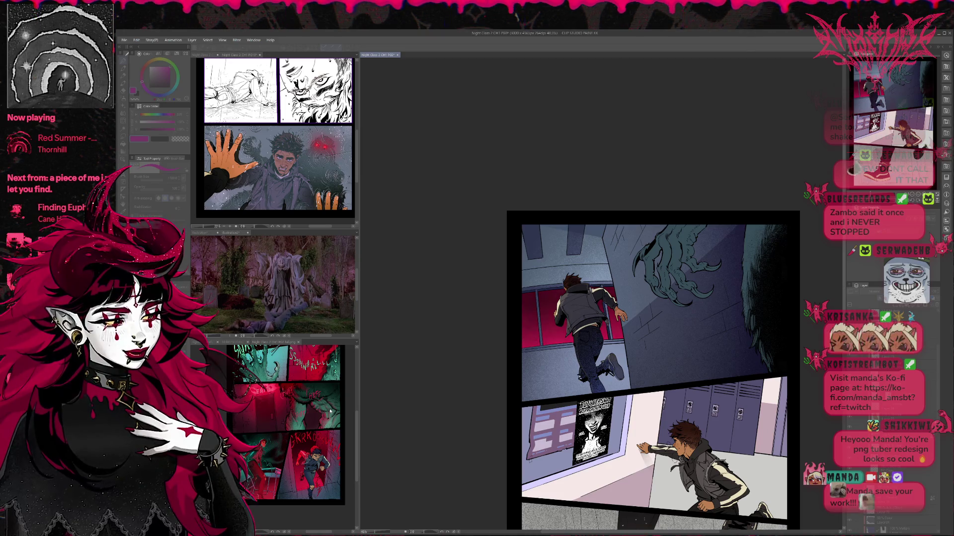
# Step: Select Layer 30 and darken the paint colour from pink-red to a deep crimson
pyautogui.click(394, 373)
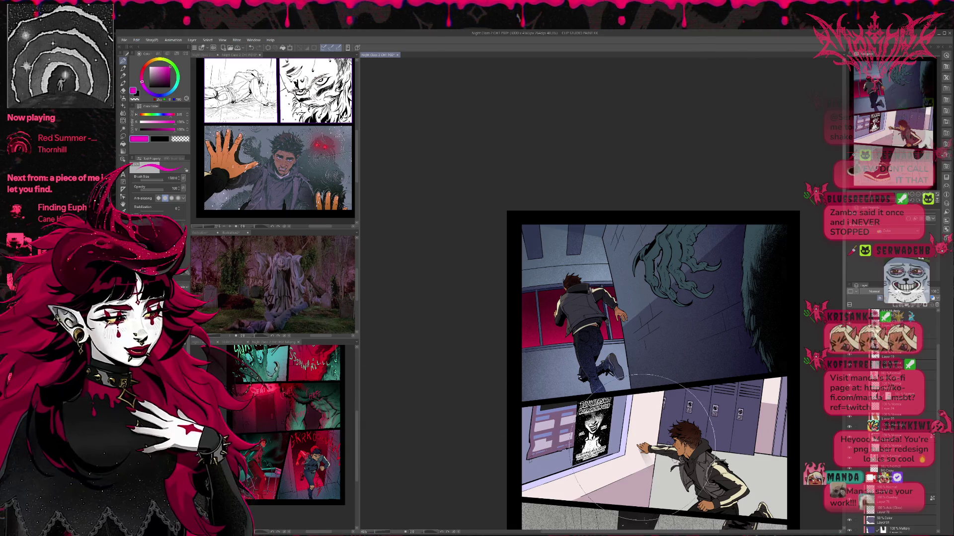
pyautogui.scroll(-3, 889, 422)
pyautogui.scroll(-5, 898, 468)
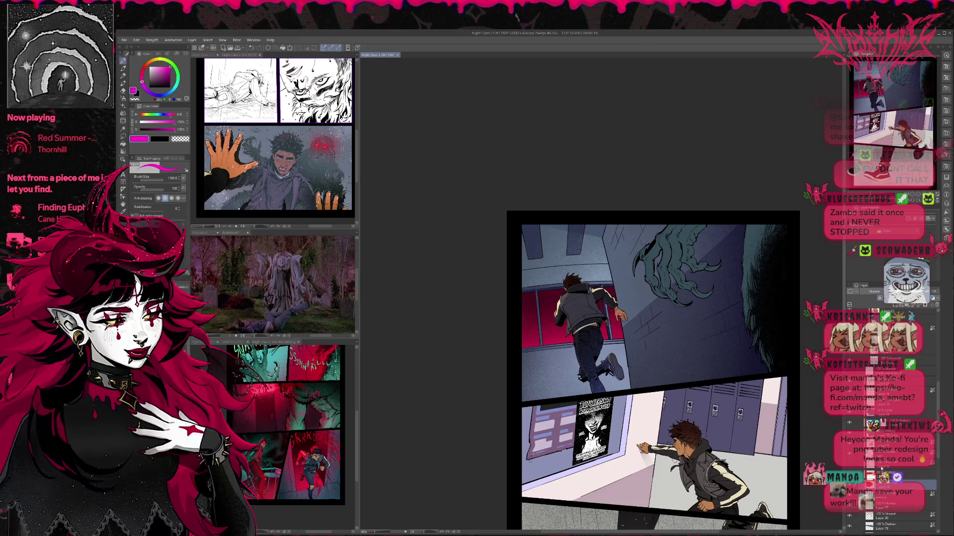
pyautogui.click(882, 465)
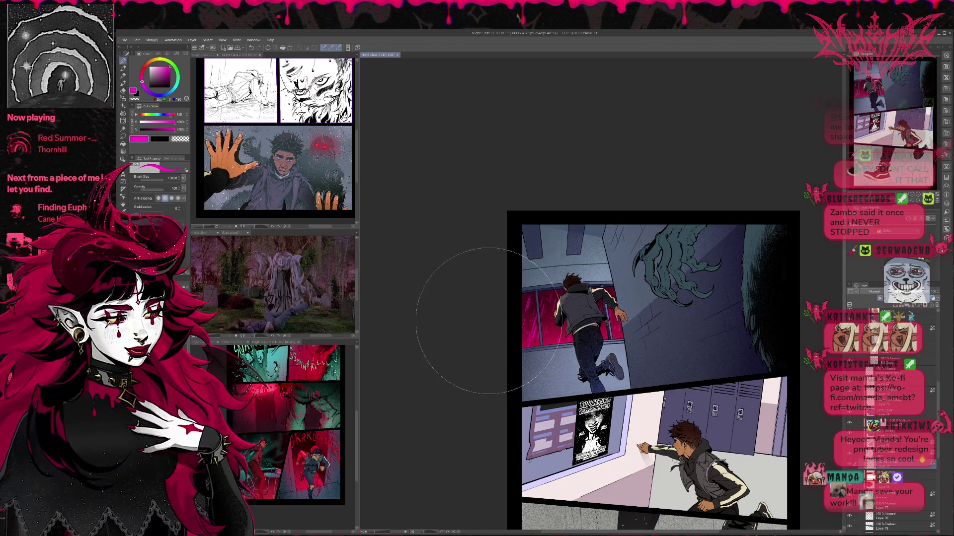
pyautogui.click(142, 74)
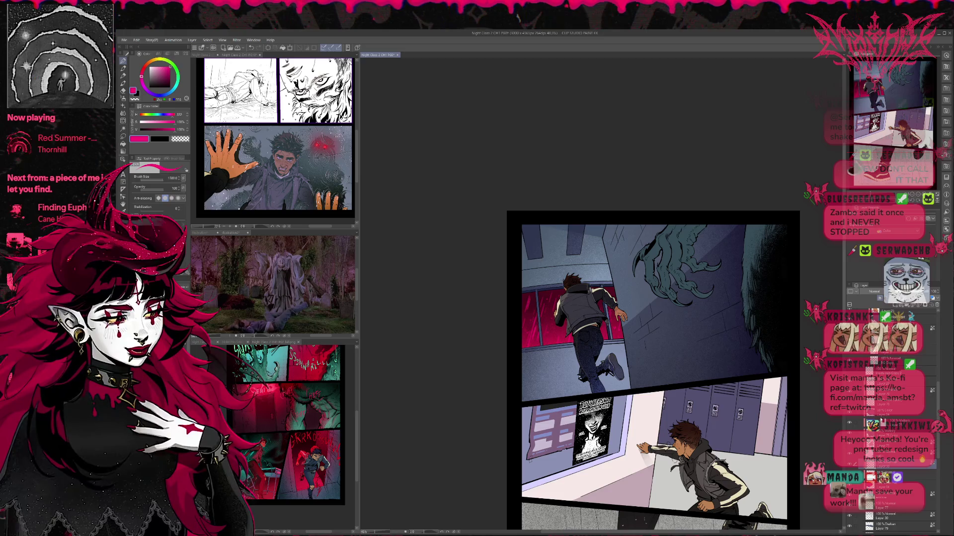
pyautogui.click(879, 516)
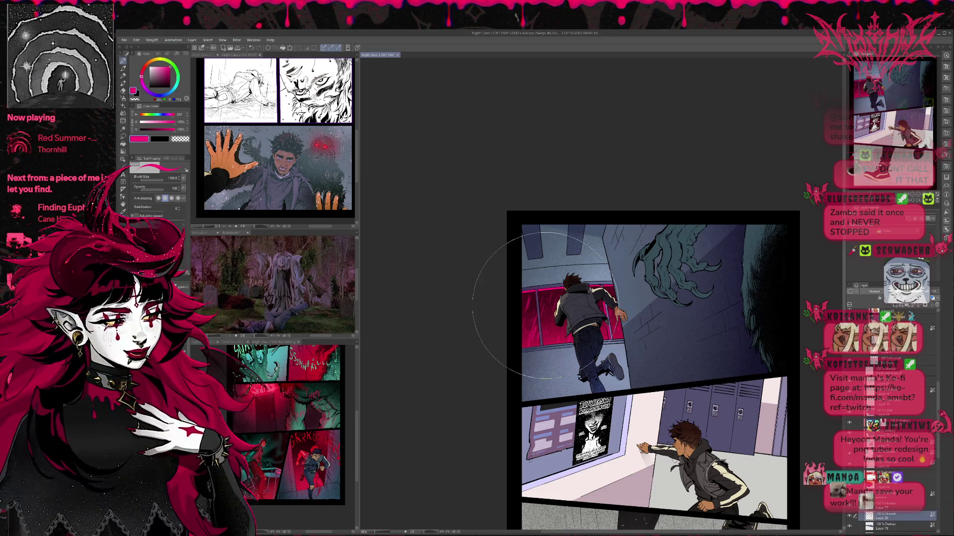
pyautogui.click(175, 78)
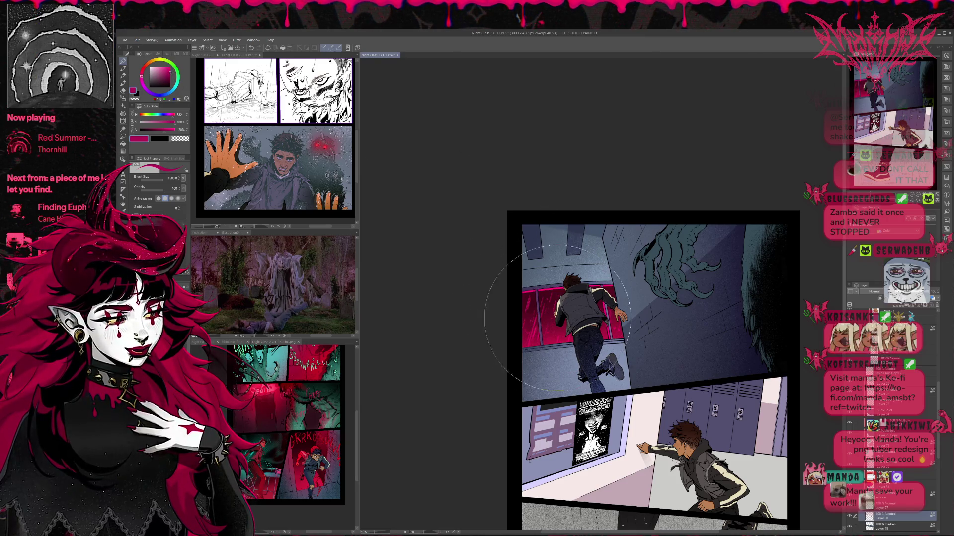
pyautogui.click(170, 76)
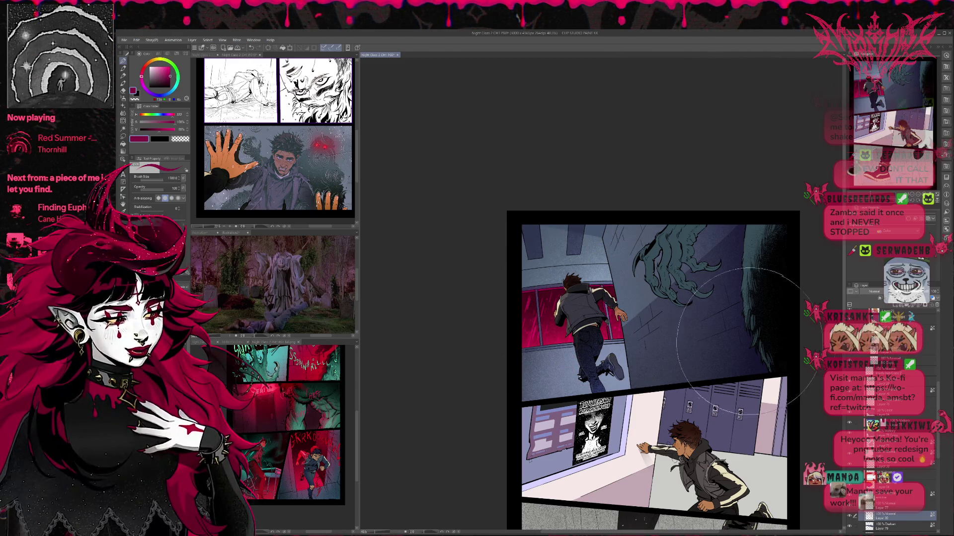
# Step: Add a new layer above Layer 30 and airbrush a pink glow across the top panel
pyautogui.scroll(-5, 894, 406)
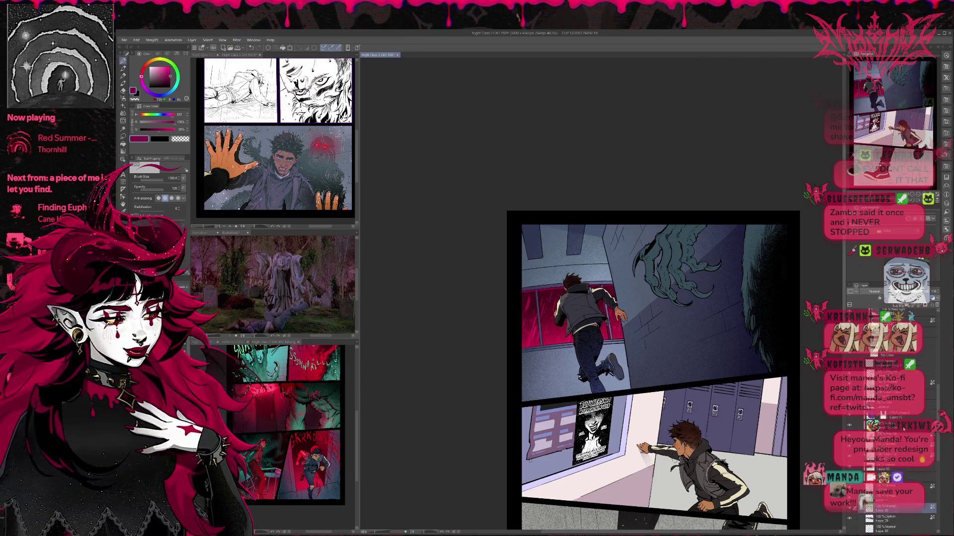
pyautogui.scroll(1, 903, 432)
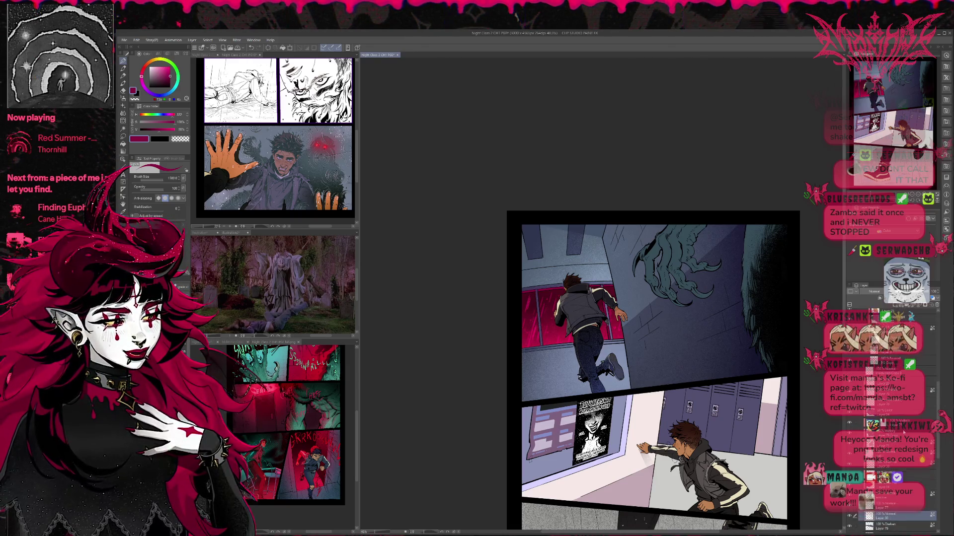
pyautogui.scroll(-3, 894, 422)
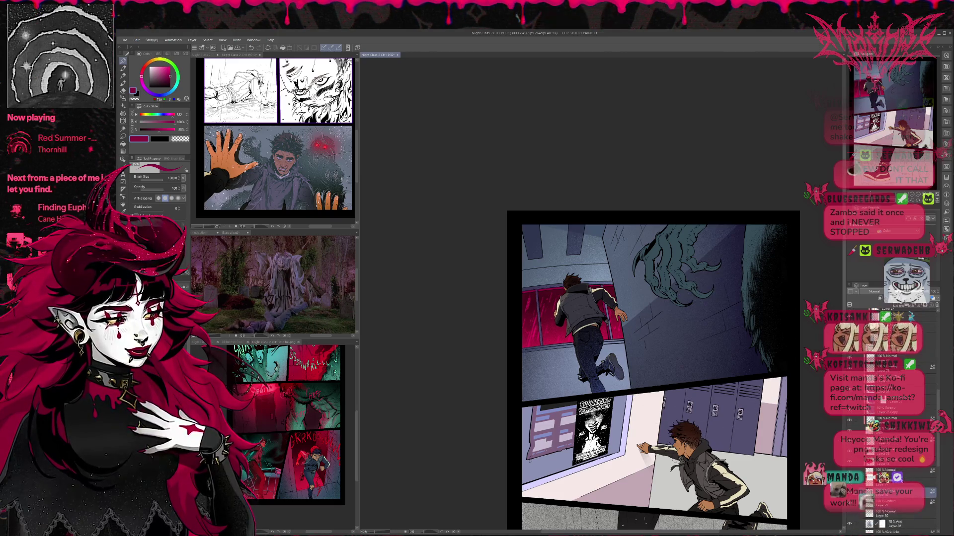
pyautogui.click(900, 308)
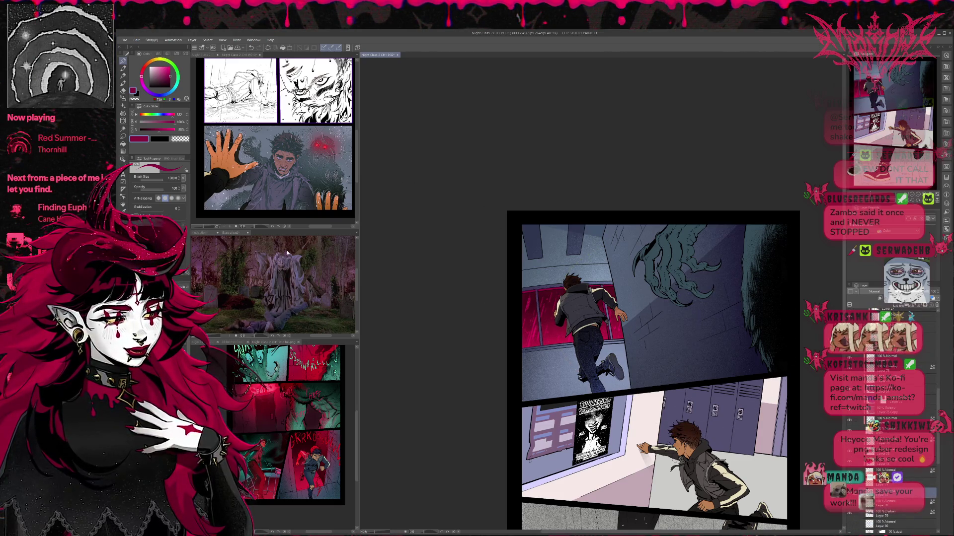
pyautogui.press('b')
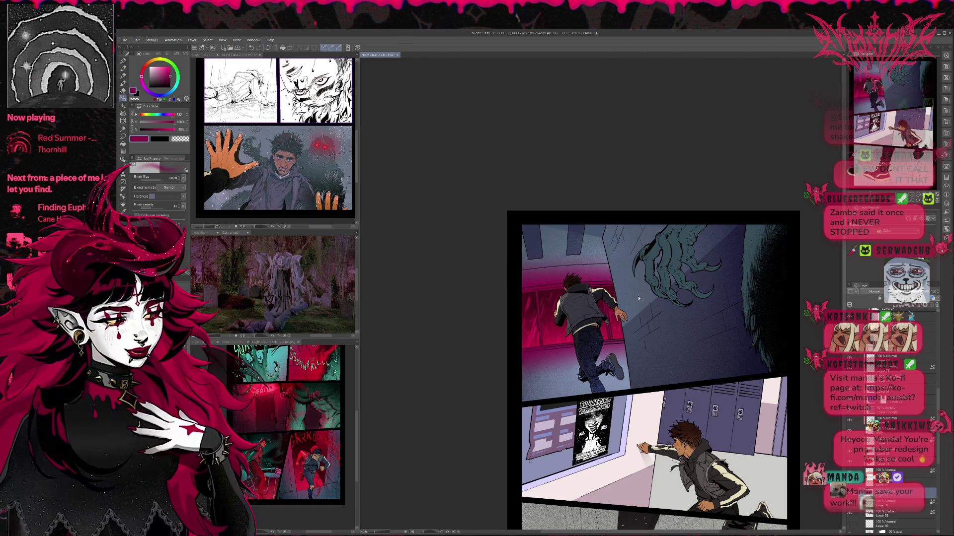
pyautogui.moveTo(603, 296)
pyautogui.mouseDown()
pyautogui.moveTo(521, 317)
pyautogui.moveTo(825, 296)
pyautogui.mouseUp()
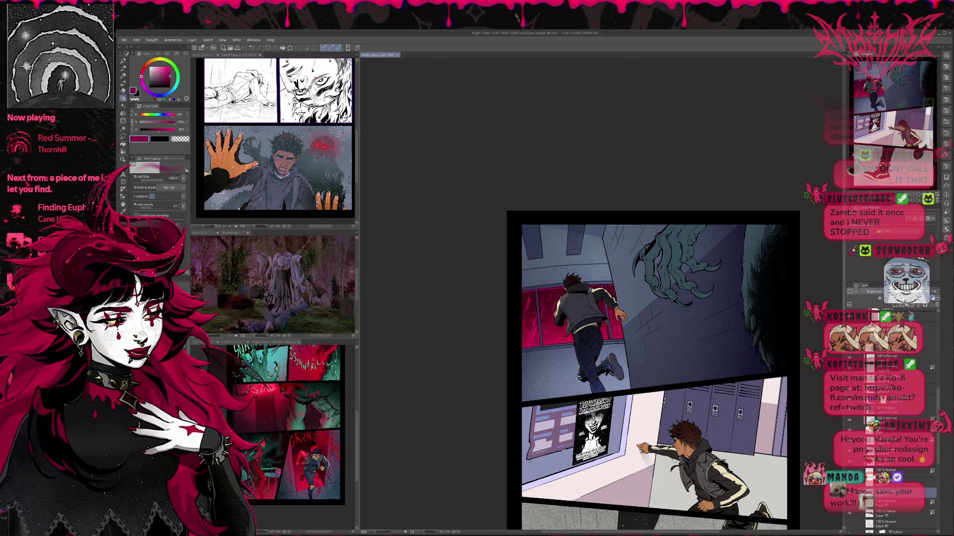
pyautogui.scroll(1, 875, 292)
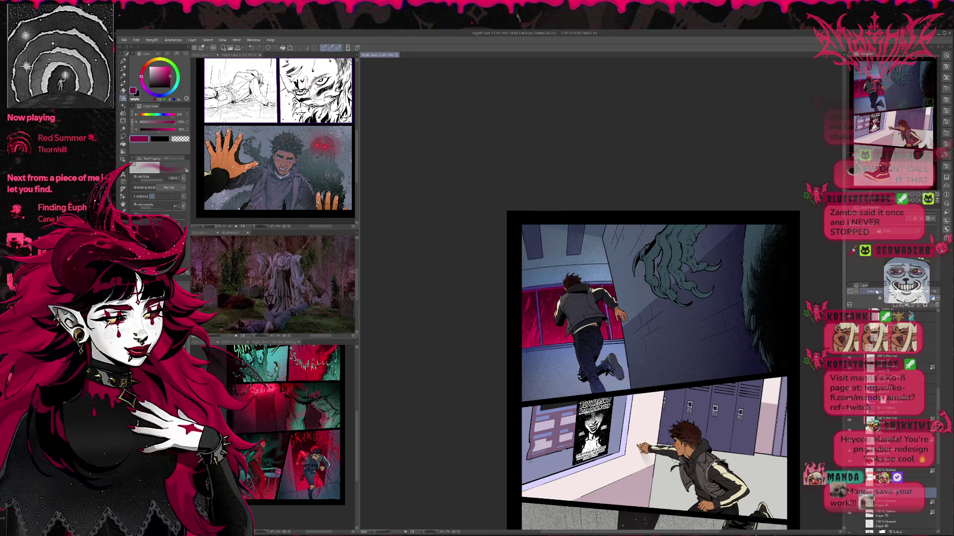
# Step: Scroll through the layer list and drop the figure layer's opacity from 41 to 38
pyautogui.scroll(1, 877, 292)
pyautogui.scroll(2, 877, 292)
pyautogui.scroll(4, 877, 292)
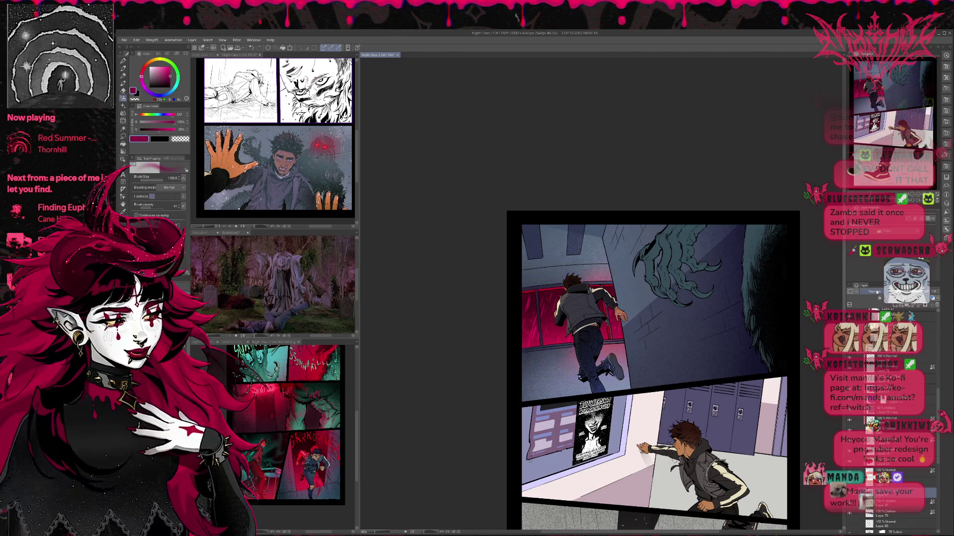
pyautogui.scroll(-5, 877, 292)
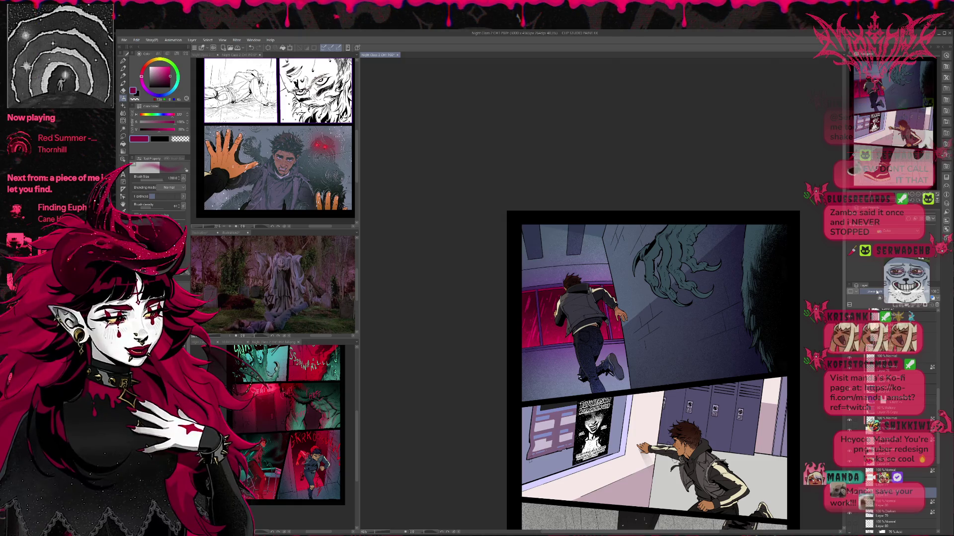
pyautogui.scroll(3, 877, 292)
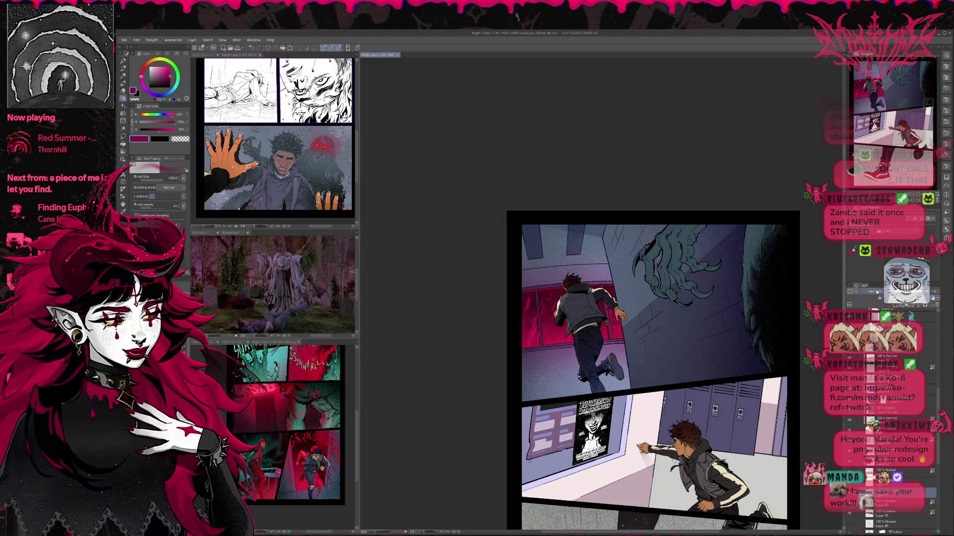
pyautogui.scroll(2, 877, 292)
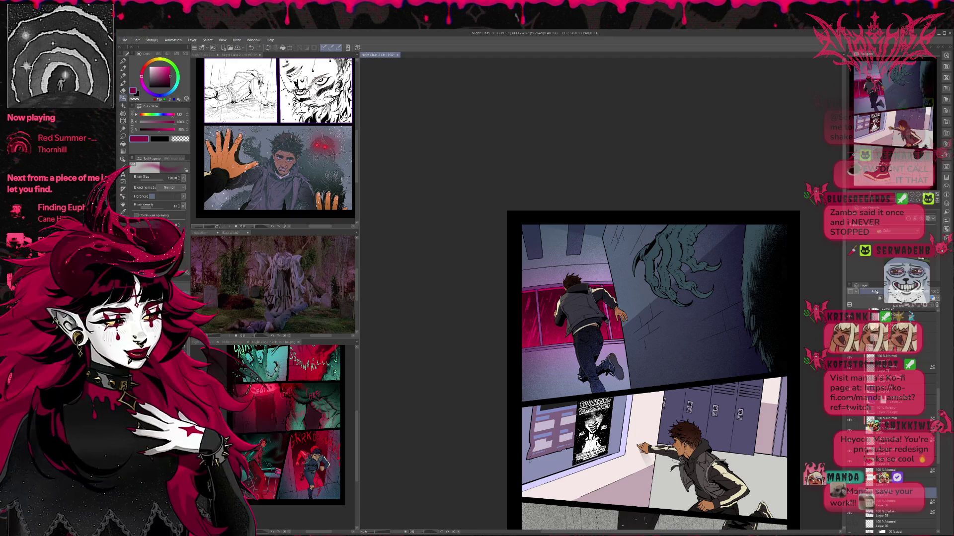
pyautogui.scroll(2, 877, 292)
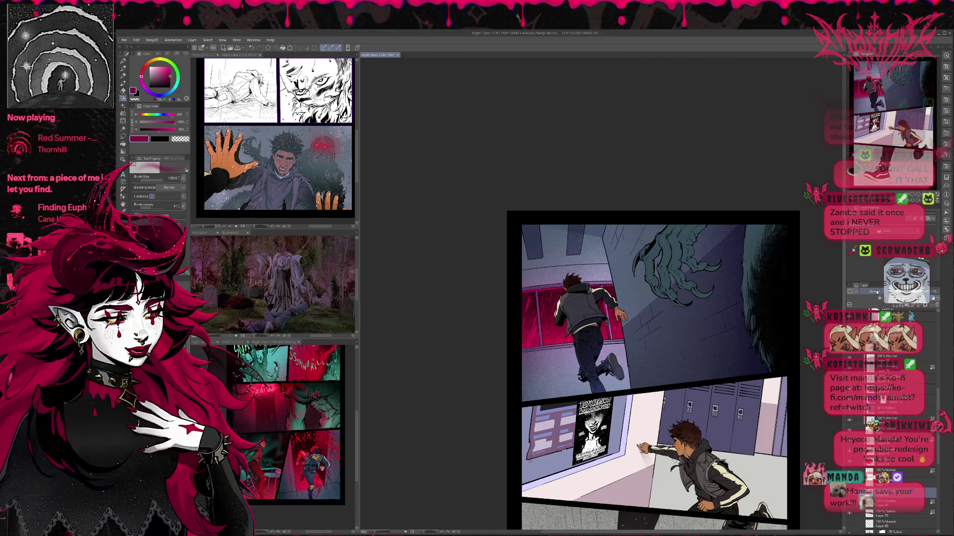
pyautogui.scroll(3, 877, 292)
pyautogui.scroll(1, 877, 292)
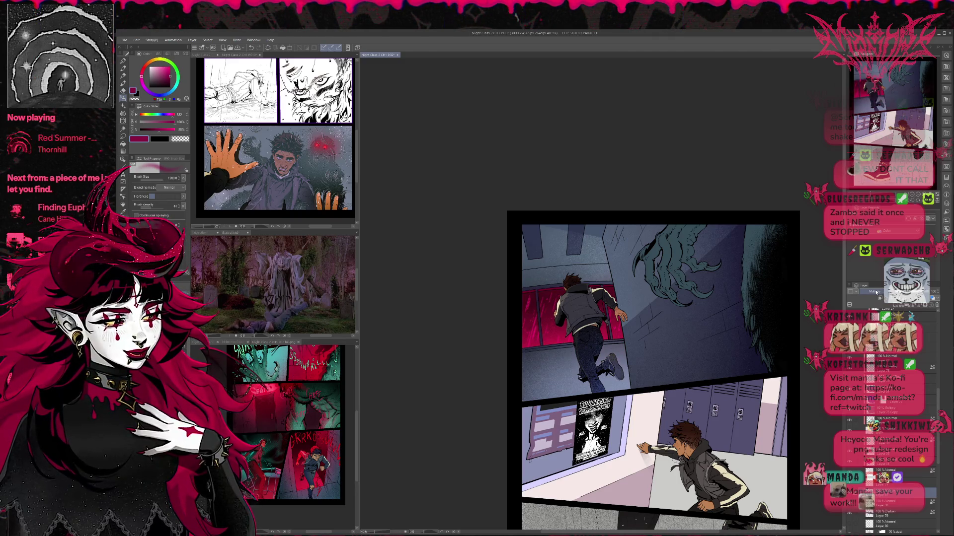
pyautogui.scroll(-1, 877, 292)
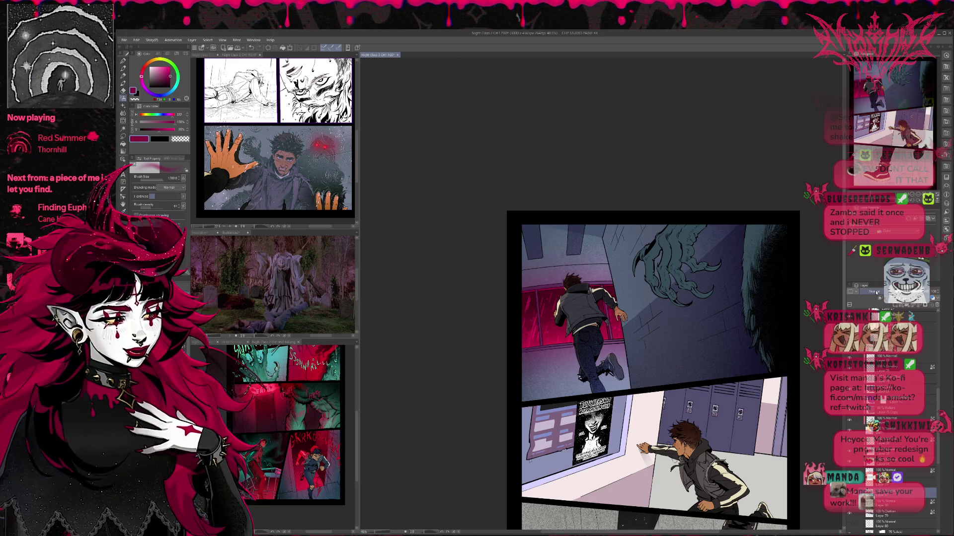
pyautogui.scroll(-14, 877, 292)
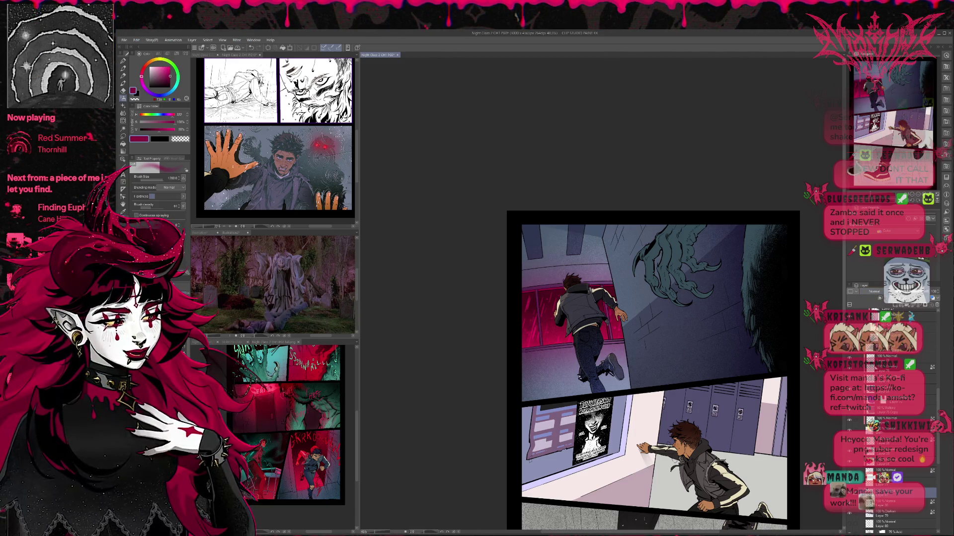
pyautogui.scroll(3, 876, 293)
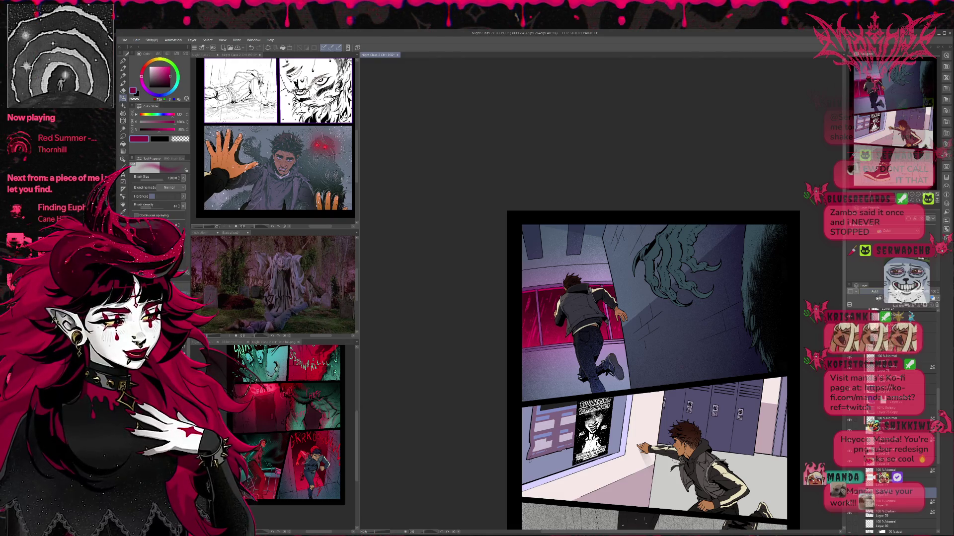
pyautogui.scroll(10, 877, 296)
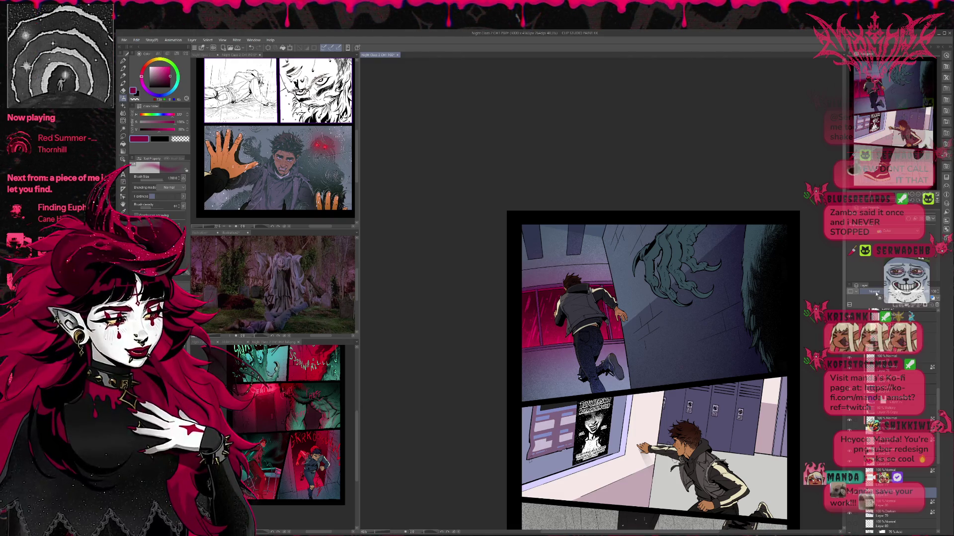
pyautogui.scroll(3, 877, 294)
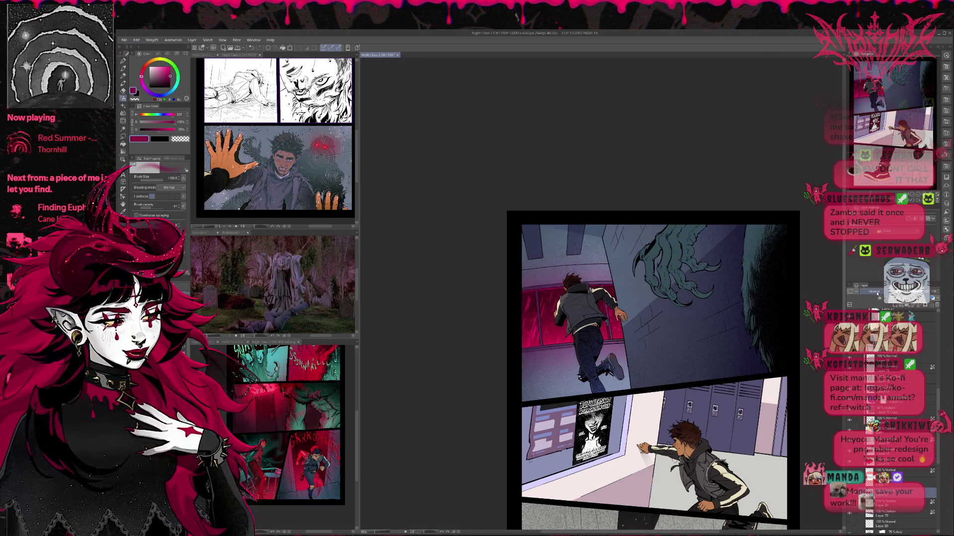
pyautogui.scroll(-10, 933, 291)
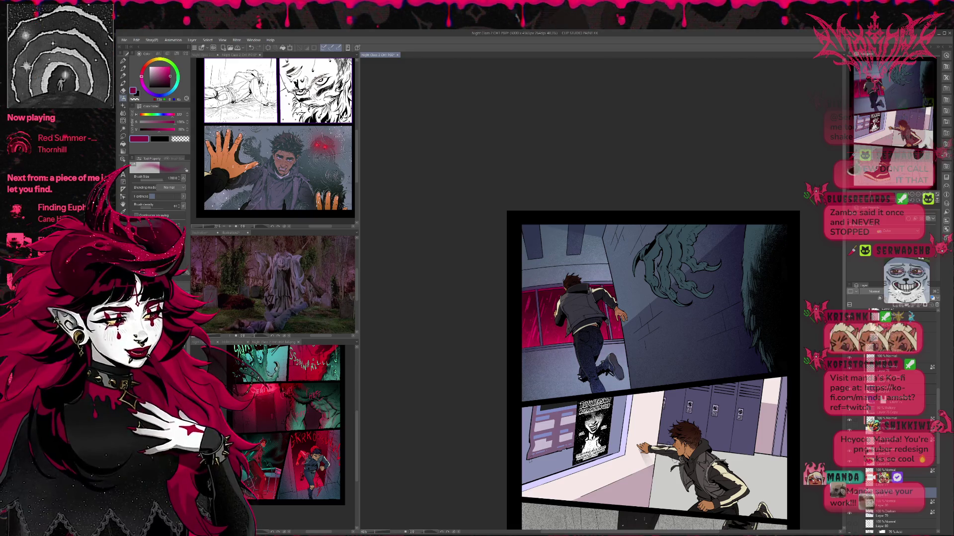
pyautogui.scroll(8, 932, 292)
pyautogui.scroll(-5, 932, 291)
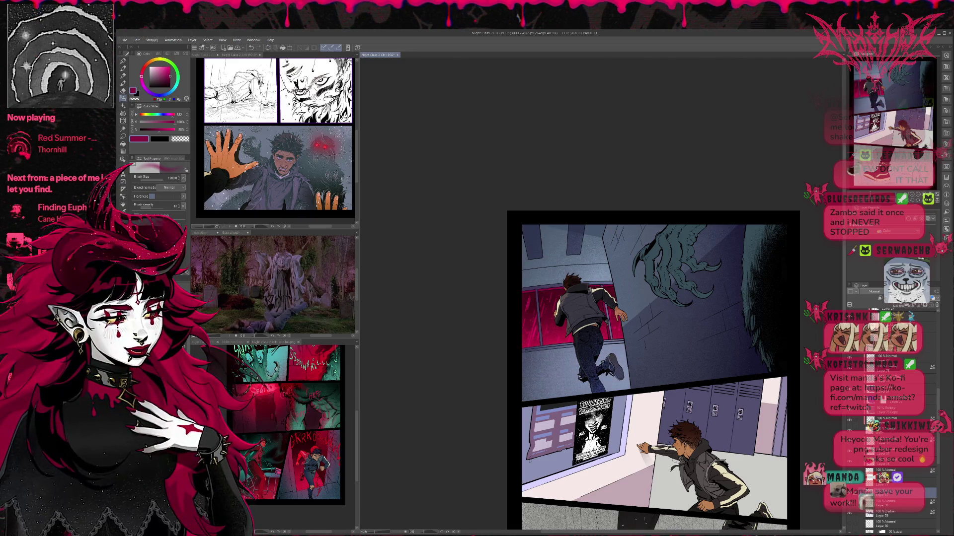
pyautogui.scroll(-3, 932, 291)
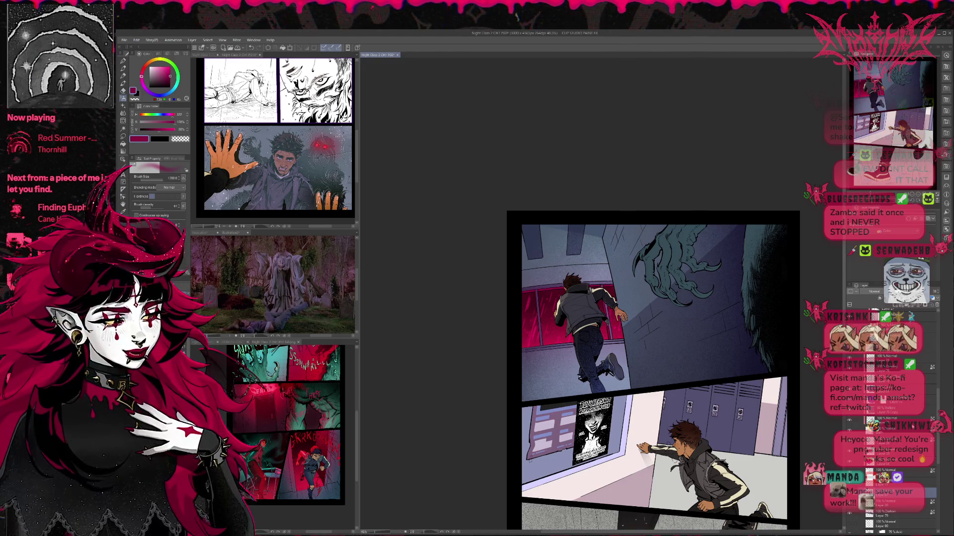
pyautogui.scroll(-3, 909, 422)
pyautogui.scroll(-2, 892, 392)
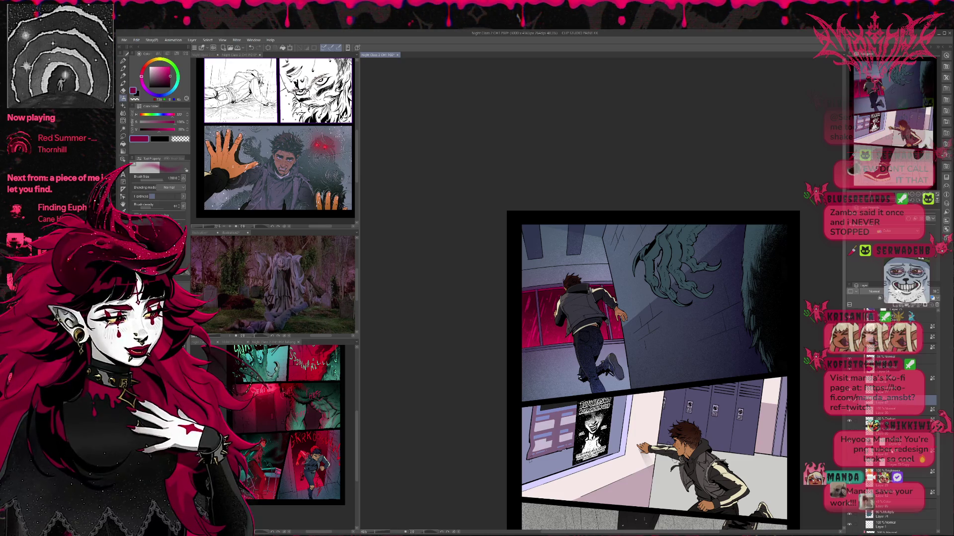
pyautogui.scroll(-2, 889, 403)
# Step: Hide the figure's shading and airbrush grey-blue highlights onto the running boy's jacket
pyautogui.click(884, 428)
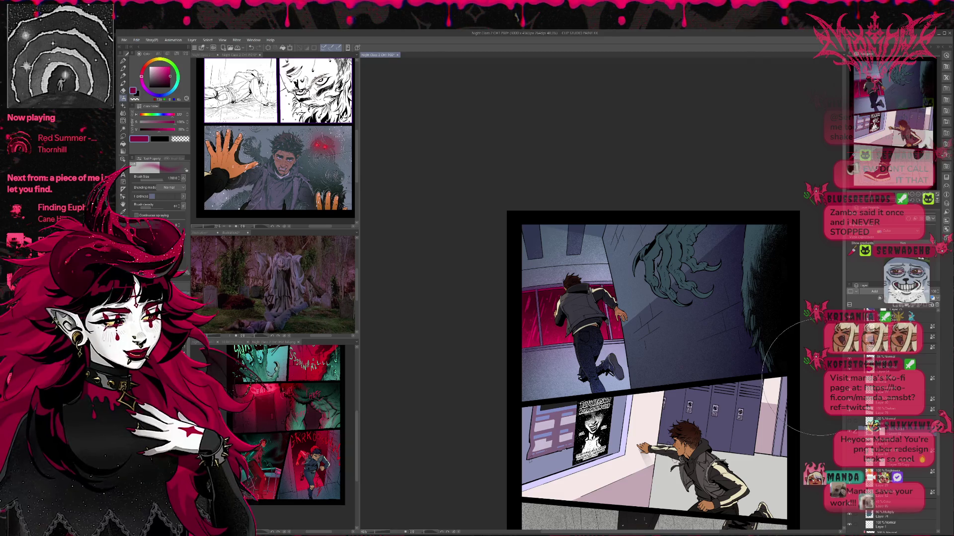
pyautogui.scroll(5, 894, 427)
pyautogui.scroll(5, 889, 422)
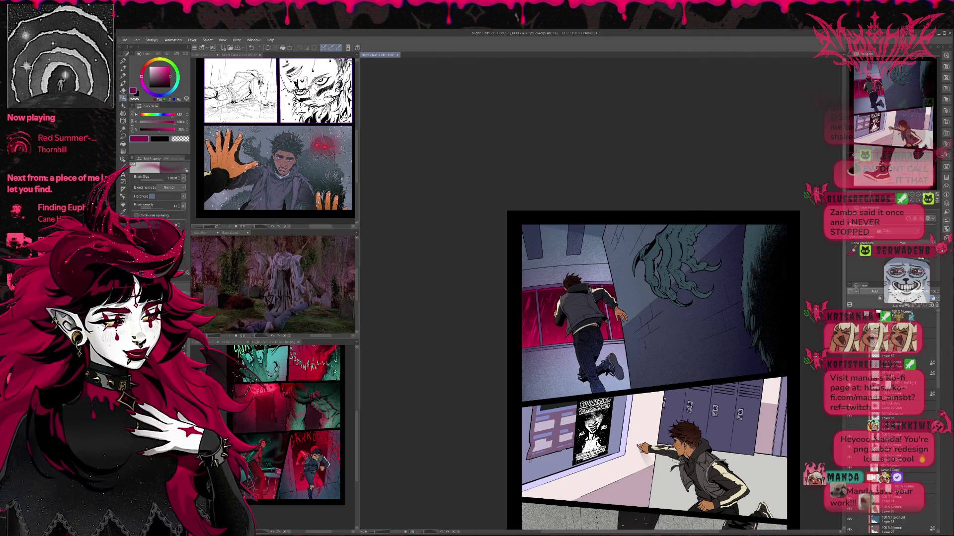
pyautogui.click(849, 519)
pyautogui.click(894, 395)
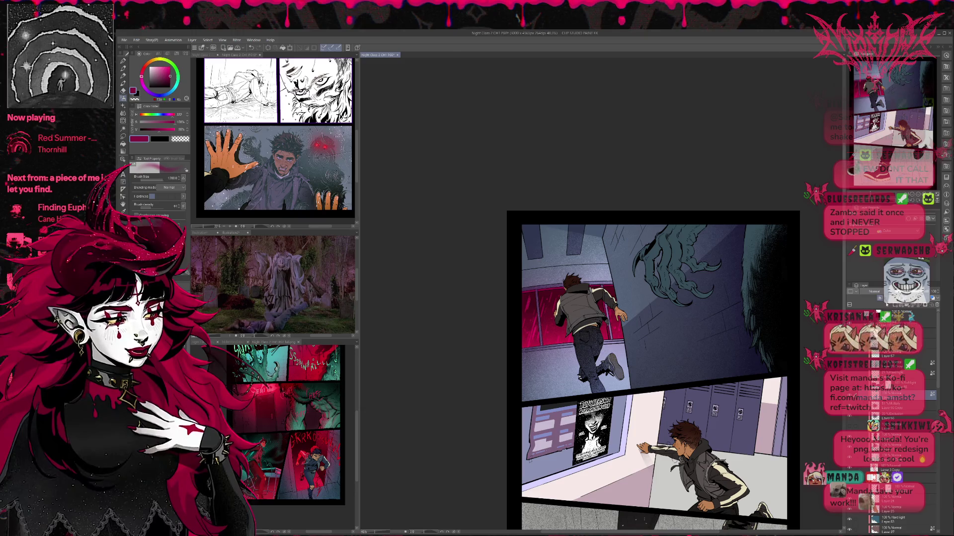
pyautogui.keyDown('alt'); pyautogui.click(541, 362); pyautogui.keyUp('alt')
pyautogui.moveTo(641, 368)
pyautogui.mouseDown()
pyautogui.moveTo(641, 348)
pyautogui.moveTo(597, 338)
pyautogui.moveTo(594, 284)
pyautogui.mouseUp()
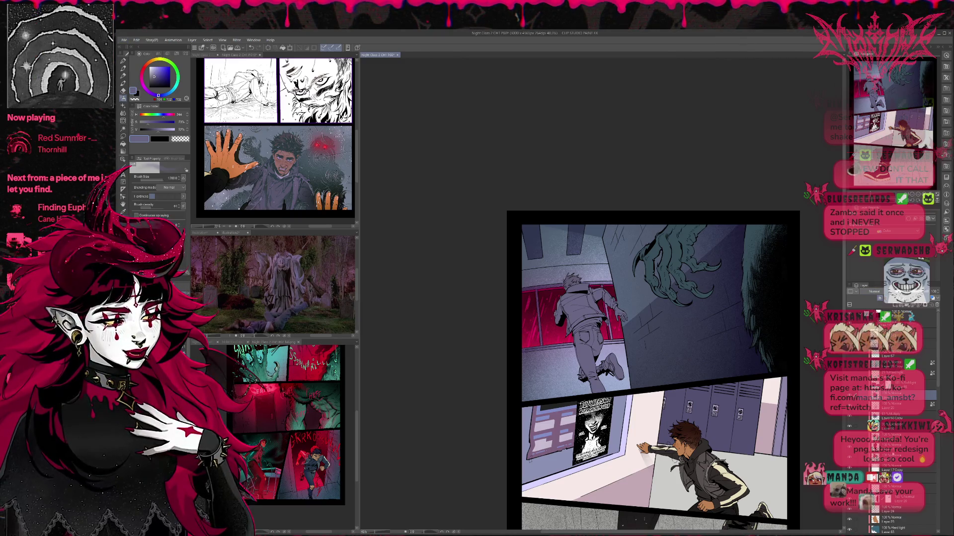
# Step: Cycle the highlight layer through blend modes, ending on Add
pyautogui.scroll(1, 872, 293)
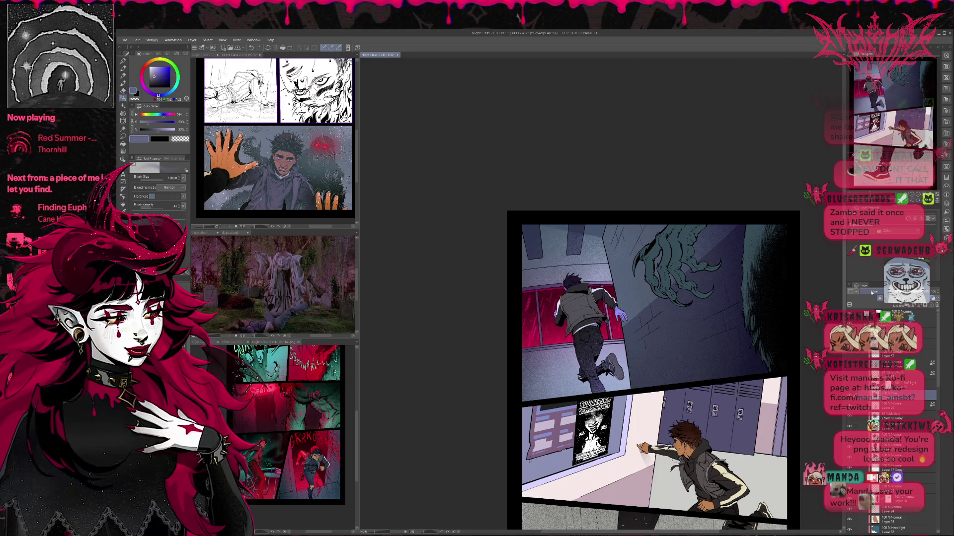
pyautogui.scroll(3, 872, 293)
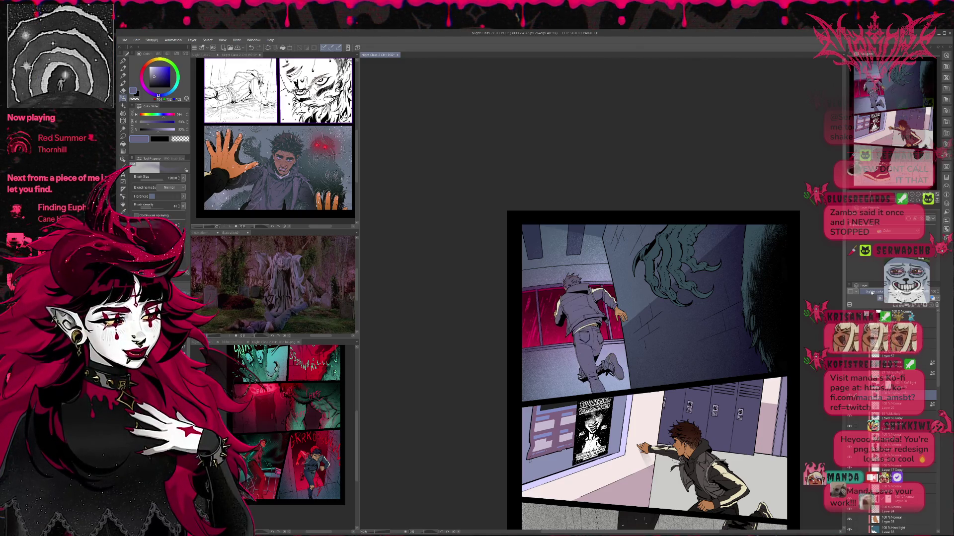
pyautogui.scroll(1, 871, 293)
pyautogui.scroll(2, 871, 293)
pyautogui.scroll(4, 871, 293)
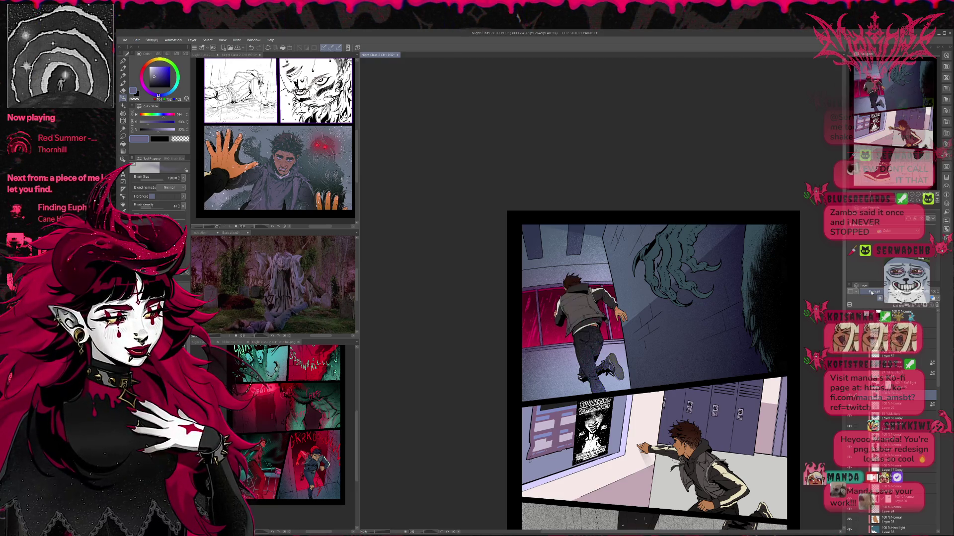
pyautogui.scroll(1, 871, 294)
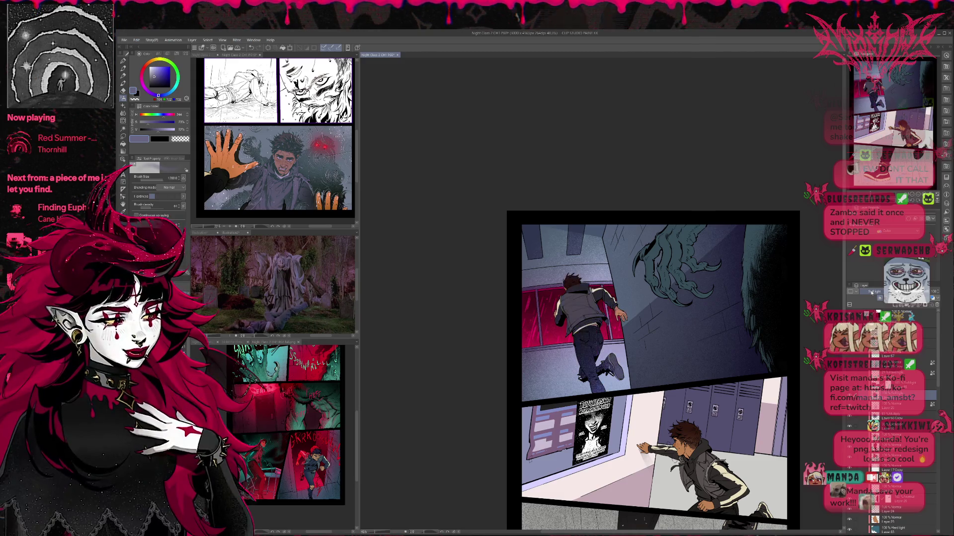
pyautogui.scroll(1, 871, 293)
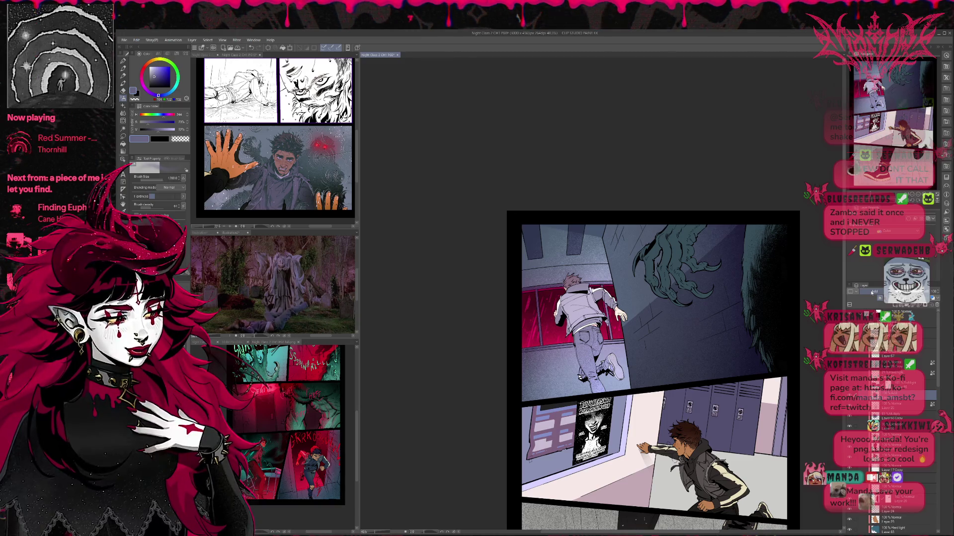
pyautogui.scroll(1, 871, 293)
pyautogui.scroll(1, 871, 293)
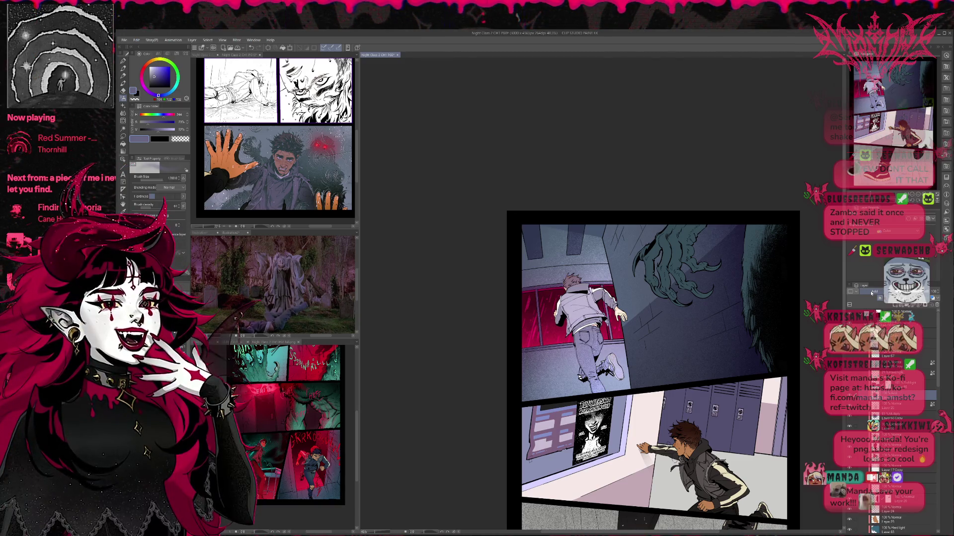
# Step: Mirror the canvas, try a crimson tint sampled from the window on the boy, and undo it
pyautogui.press('h')
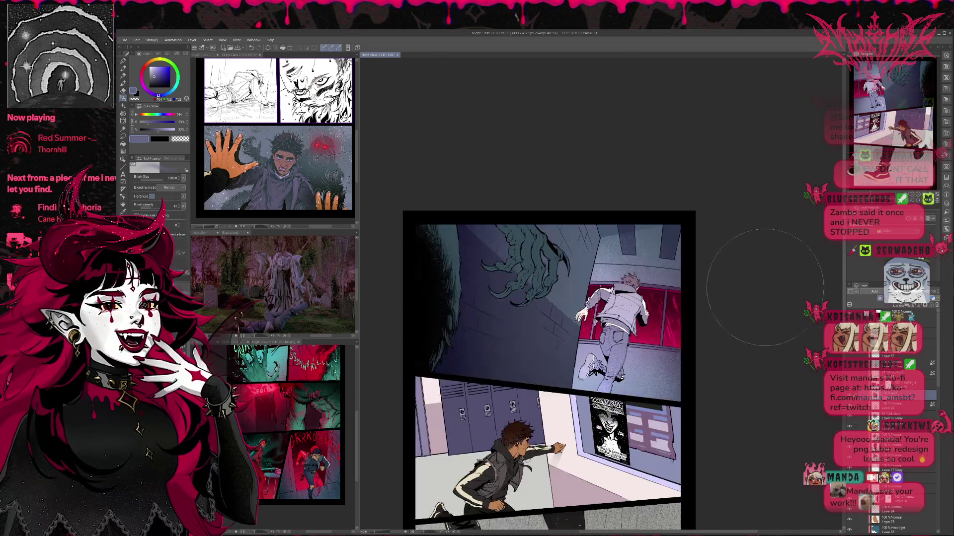
pyautogui.hscroll(5, 756, 277)
pyautogui.hscroll(-1, 732, 291)
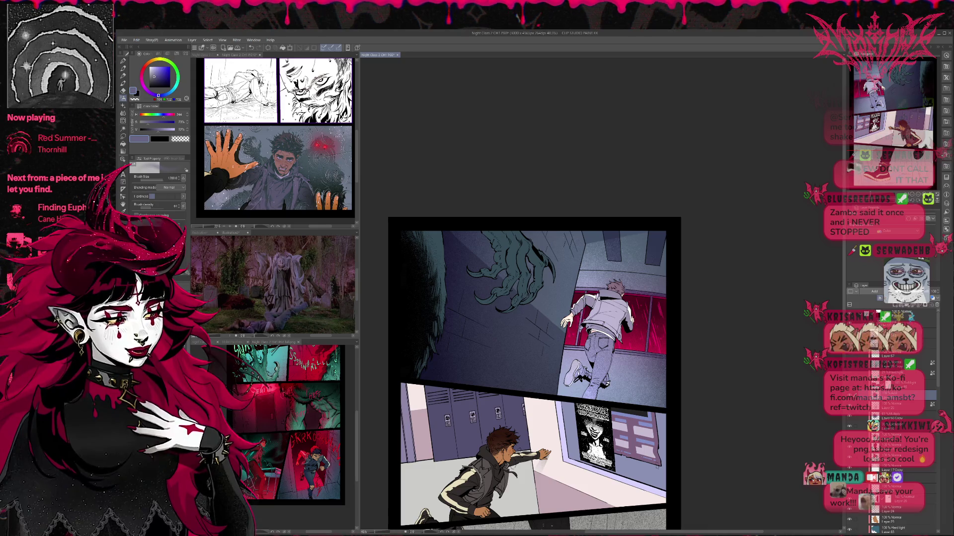
pyautogui.keyDown('alt'); pyautogui.click(643, 341); pyautogui.keyUp('alt')
pyautogui.moveTo(640, 318)
pyautogui.mouseDown()
pyautogui.moveTo(566, 371)
pyautogui.moveTo(564, 304)
pyautogui.mouseUp()
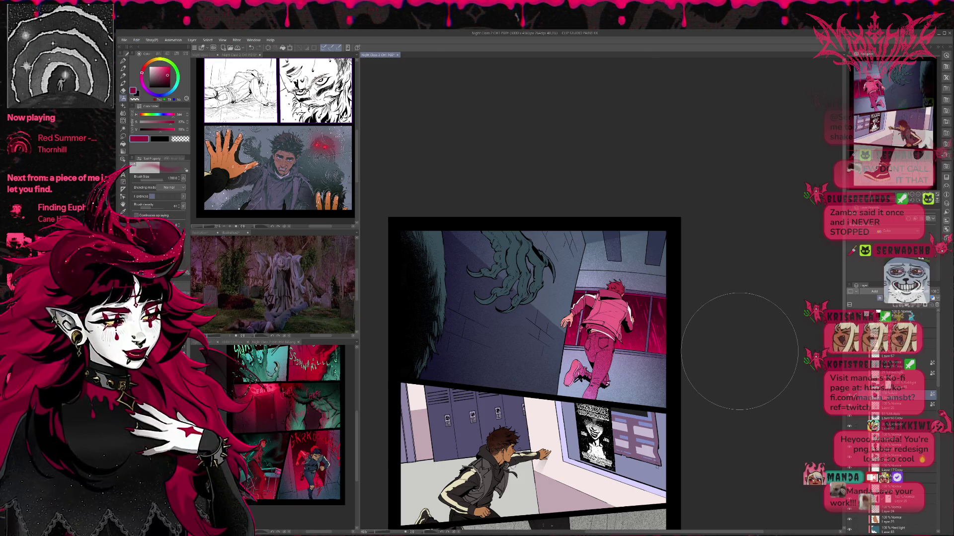
pyautogui.hotkey('ctrl', 'z')
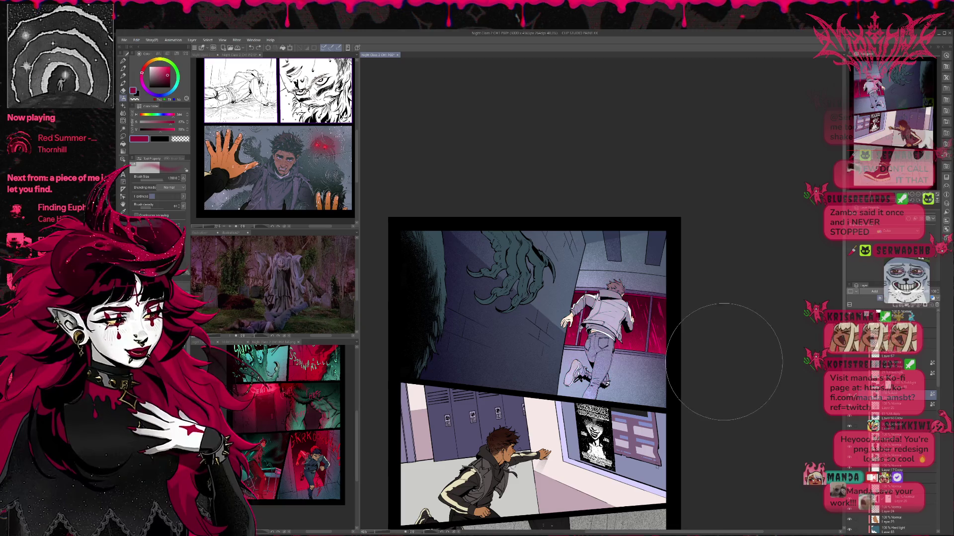
# Step: Sample blue-greys from the lockers, try a hot pink tint on the figure, and undo it
pyautogui.keyDown('alt'); pyautogui.click(519, 424); pyautogui.keyUp('alt')
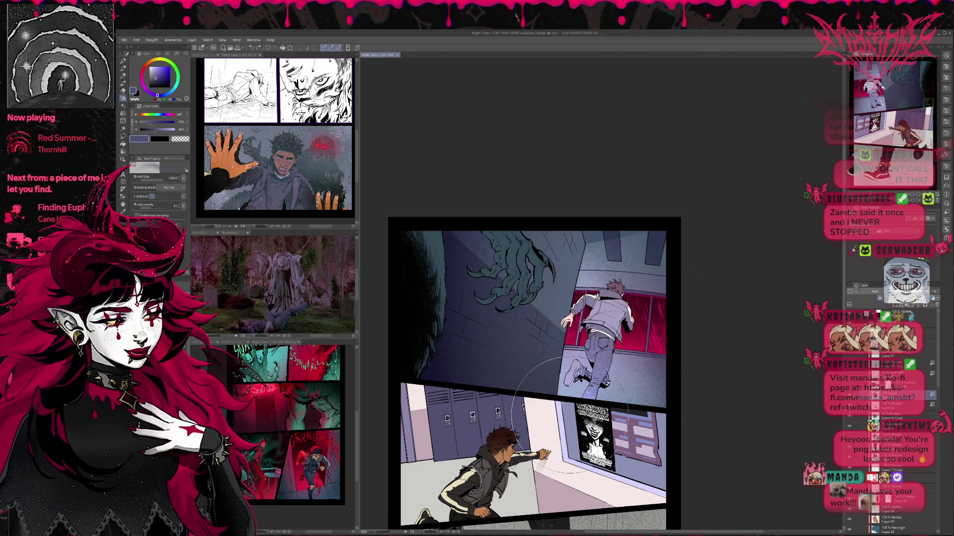
pyautogui.keyDown('alt'); pyautogui.click(640, 258); pyautogui.keyUp('alt')
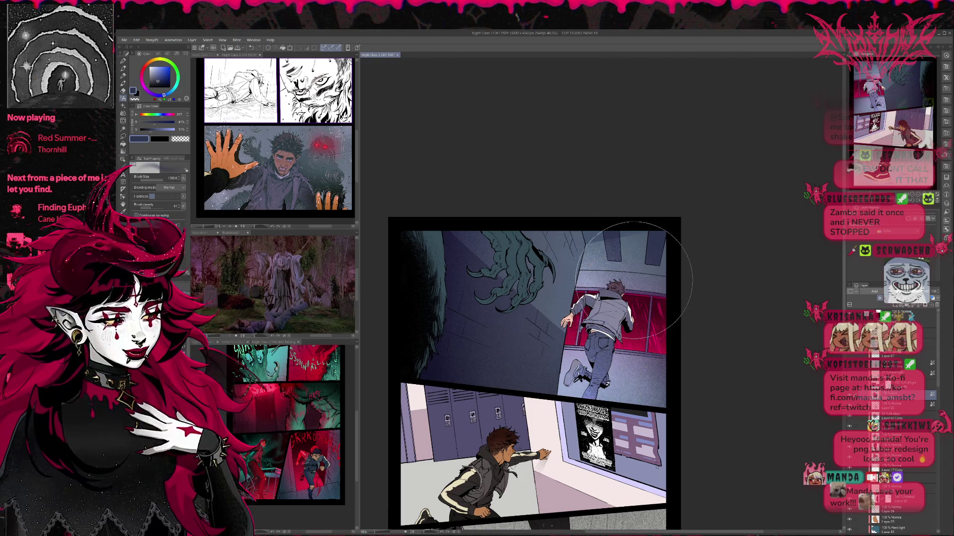
pyautogui.keyDown('alt'); pyautogui.click(621, 350); pyautogui.keyUp('alt')
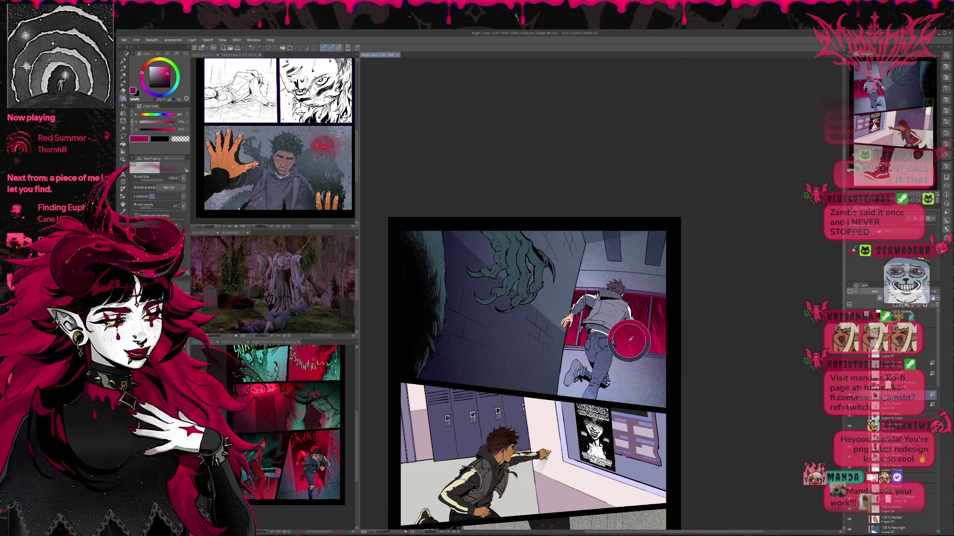
pyautogui.moveTo(610, 308); pyautogui.dragTo(591, 398)
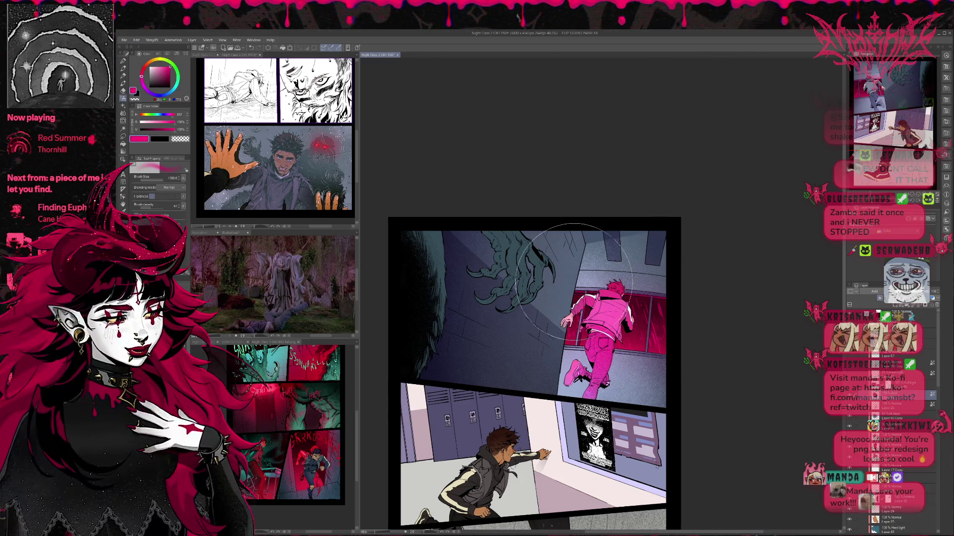
pyautogui.hotkey('ctrl', 'z')
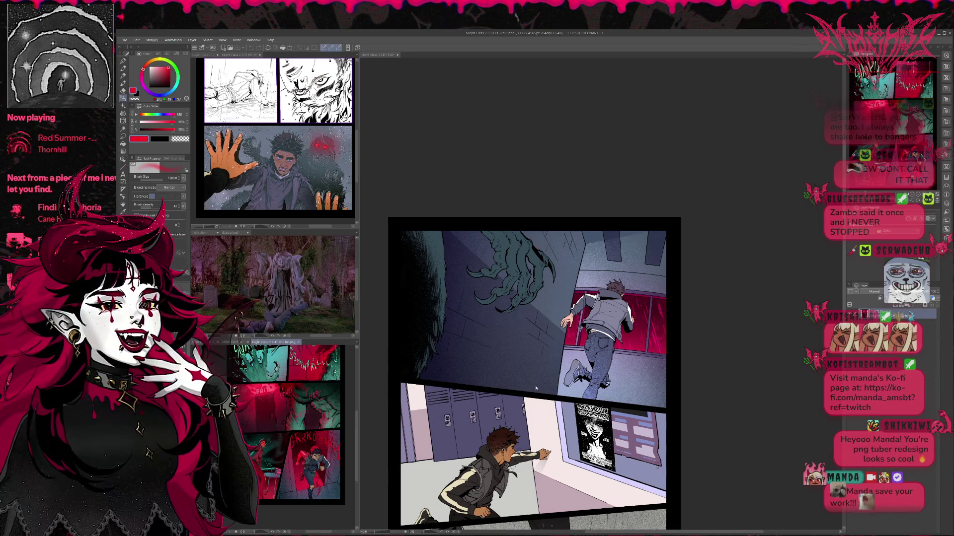
# Step: Airbrush the running boy red and repaint the window layer behind him mint green
pyautogui.keyDown('alt'); pyautogui.click(620, 318); pyautogui.keyUp('alt')
pyautogui.moveTo(601, 323)
pyautogui.mouseDown()
pyautogui.moveTo(599, 254)
pyautogui.moveTo(552, 308)
pyautogui.moveTo(646, 243)
pyautogui.moveTo(596, 343)
pyautogui.moveTo(561, 348)
pyautogui.moveTo(621, 357)
pyautogui.moveTo(571, 298)
pyautogui.moveTo(624, 357)
pyautogui.moveTo(596, 298)
pyautogui.moveTo(626, 283)
pyautogui.moveTo(531, 304)
pyautogui.mouseUp()
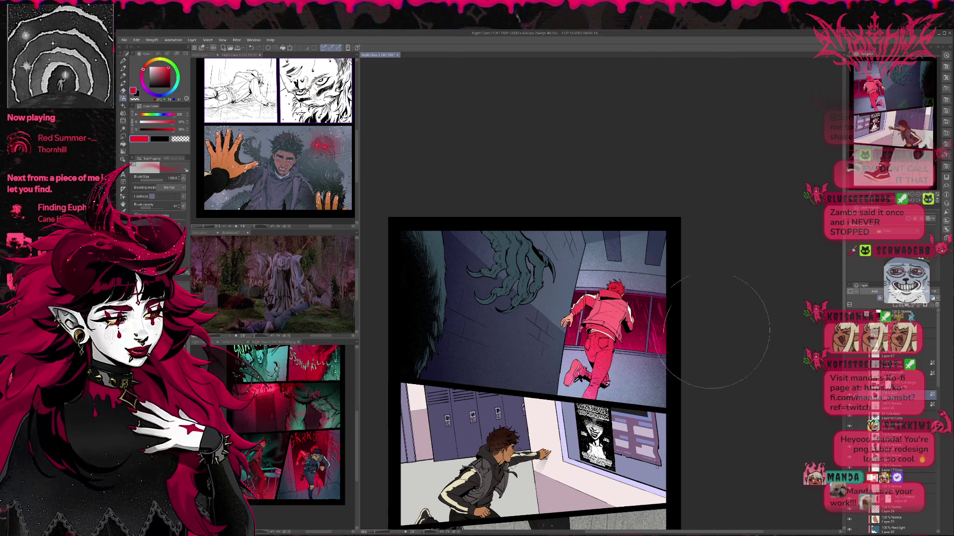
pyautogui.scroll(5, 894, 422)
pyautogui.scroll(5, 889, 432)
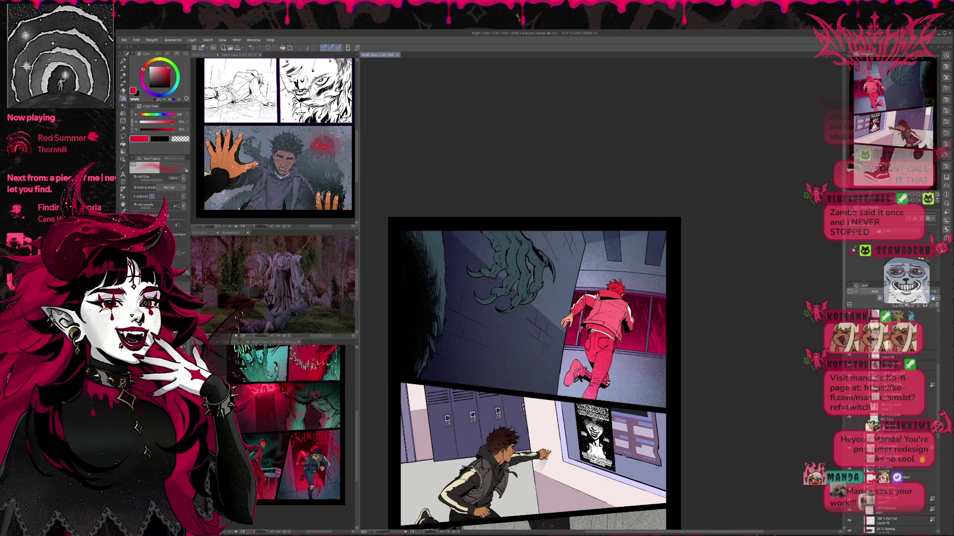
pyautogui.click(894, 457)
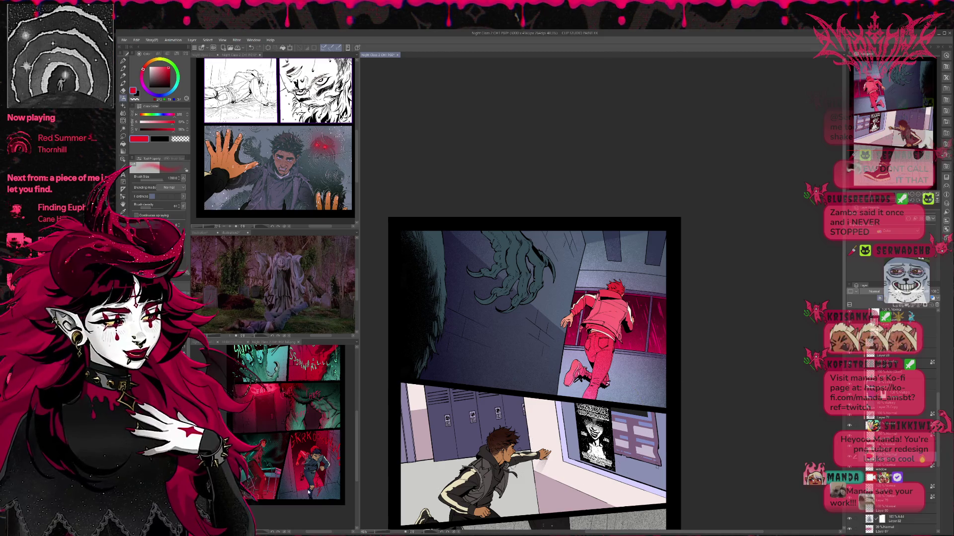
pyautogui.click(162, 67)
pyautogui.moveTo(596, 318); pyautogui.dragTo(745, 344)
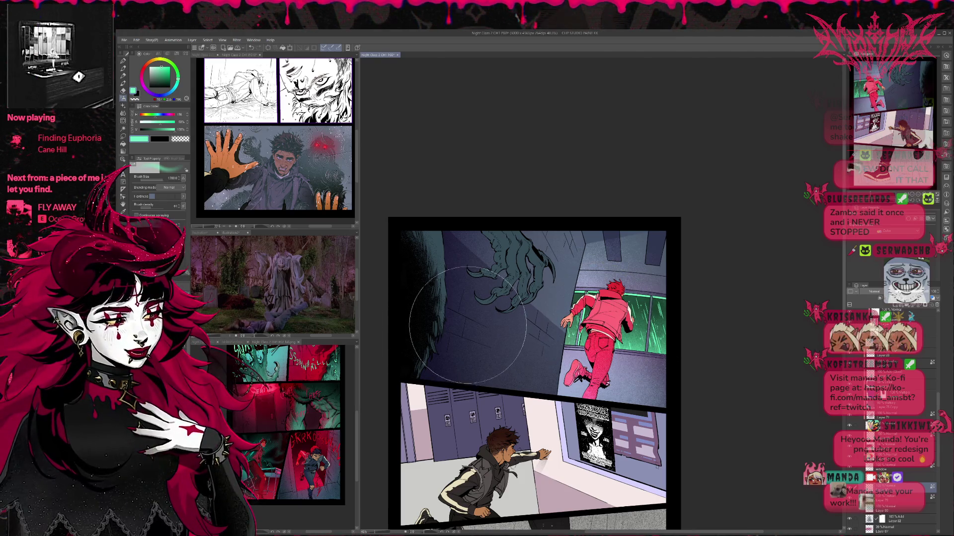
# Step: Sample a darker teal from the reference page and a greyish lavender from the artwork
pyautogui.click(286, 465)
pyautogui.keyDown('alt'); pyautogui.click(253, 453); pyautogui.keyUp('alt')
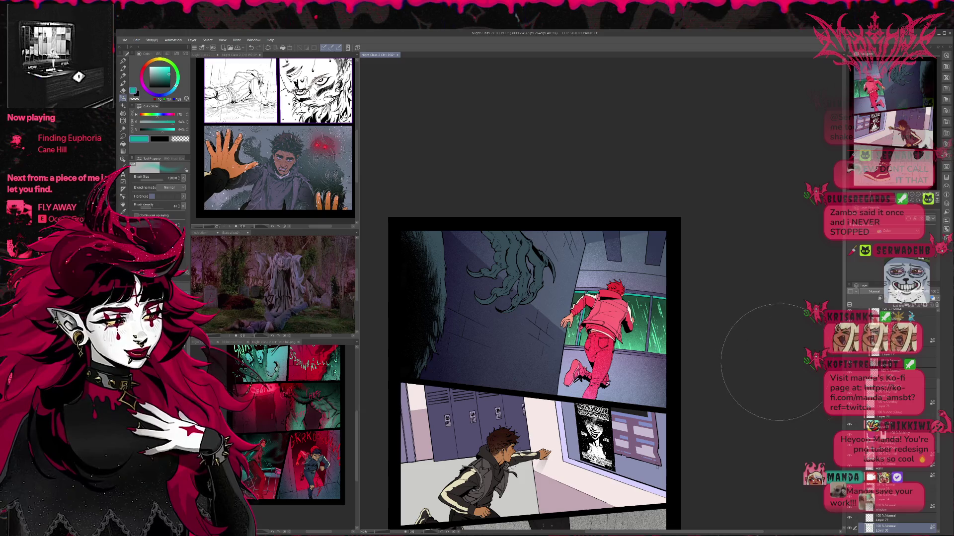
pyautogui.click(889, 508)
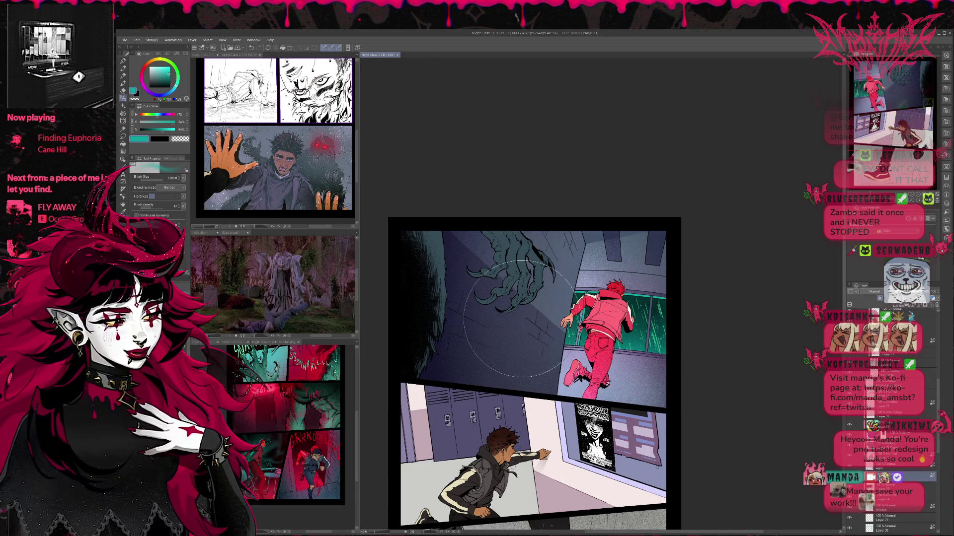
pyautogui.keyDown('alt'); pyautogui.click(560, 356); pyautogui.keyUp('alt')
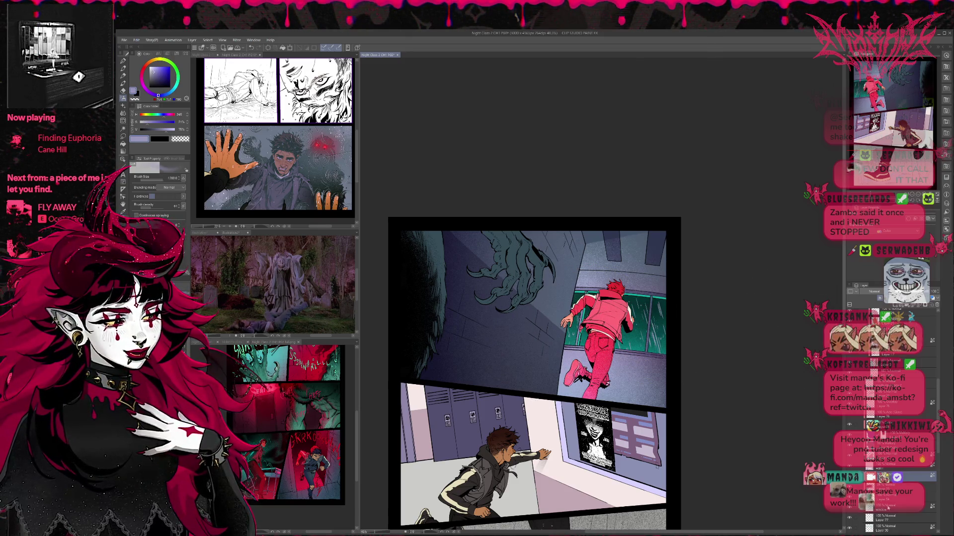
pyautogui.click(885, 518)
pyautogui.click(889, 528)
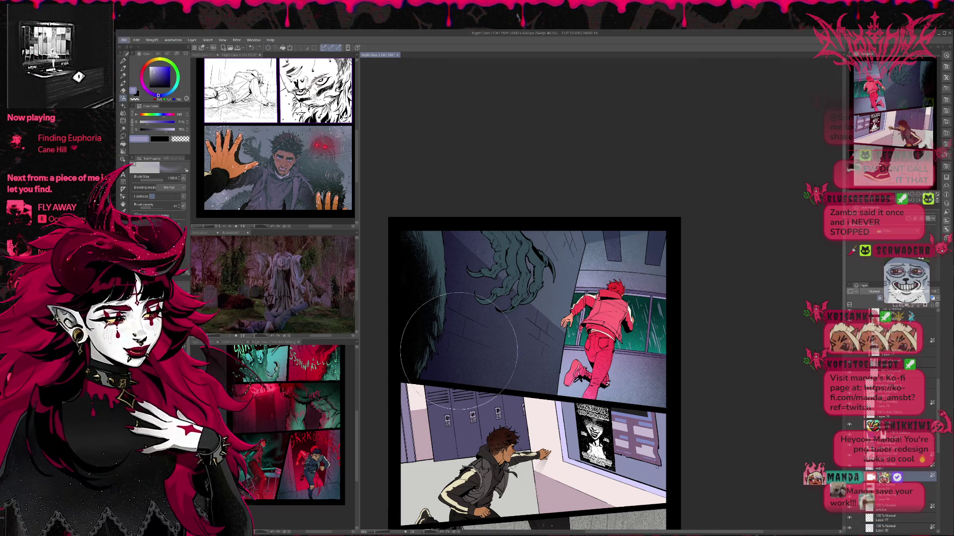
# Step: Sample mint green from the reference and dark teal from the window, then select the Add tint layer
pyautogui.click(275, 342)
pyautogui.keyDown('alt'); pyautogui.click(242, 357); pyautogui.keyUp('alt')
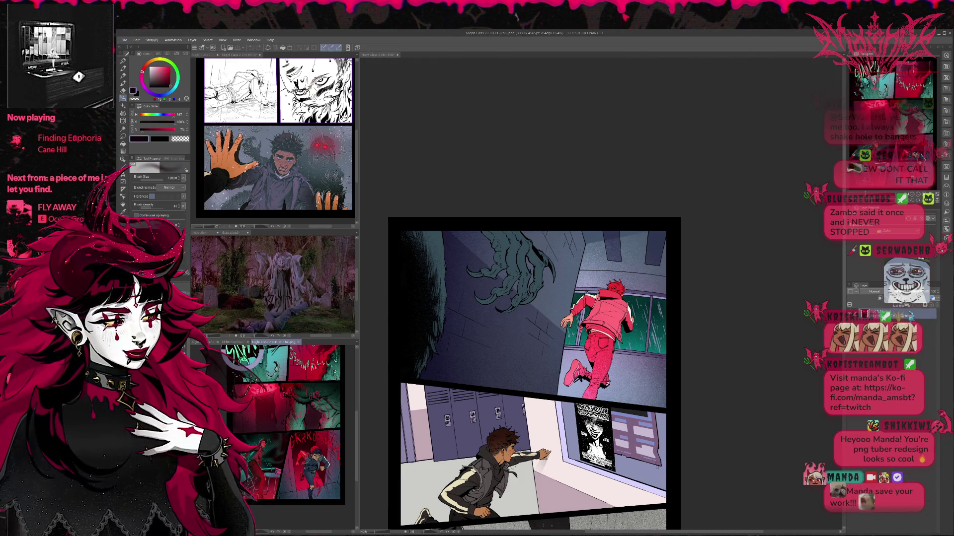
pyautogui.click(473, 387)
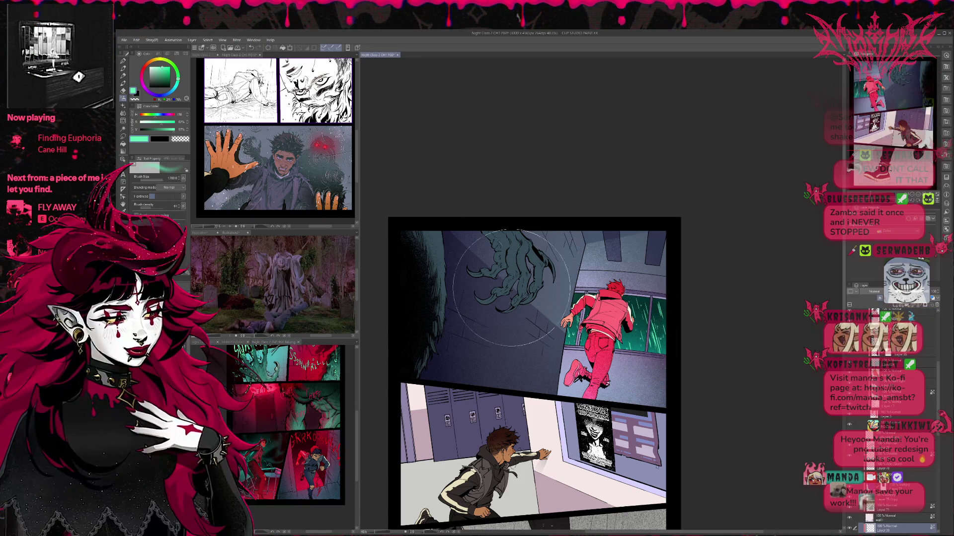
pyautogui.keyDown('alt'); pyautogui.click(640, 348); pyautogui.keyUp('alt')
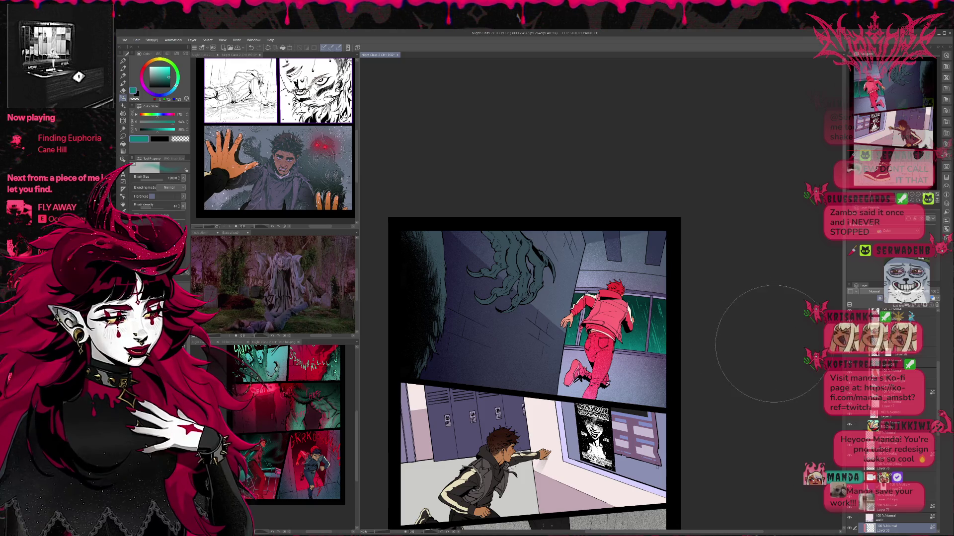
pyautogui.scroll(5, 889, 422)
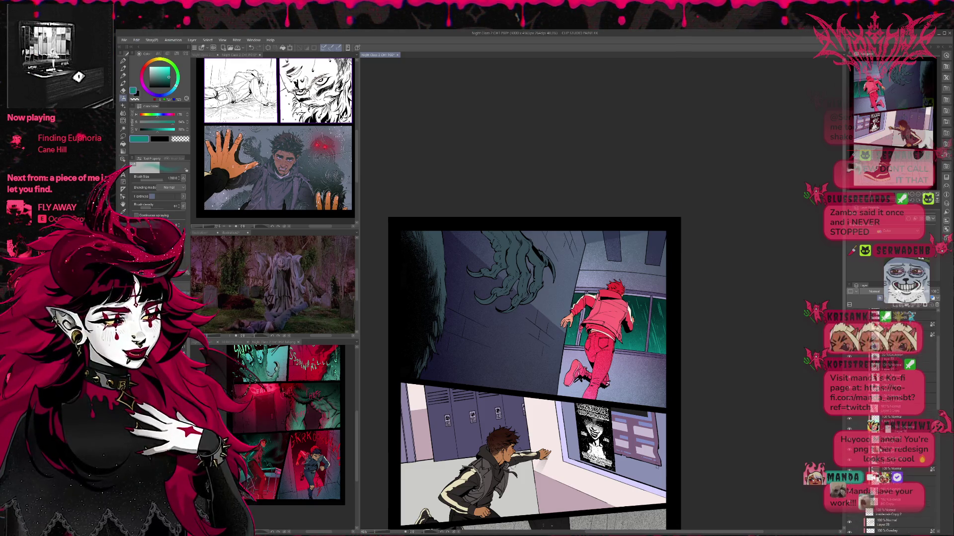
pyautogui.click(889, 395)
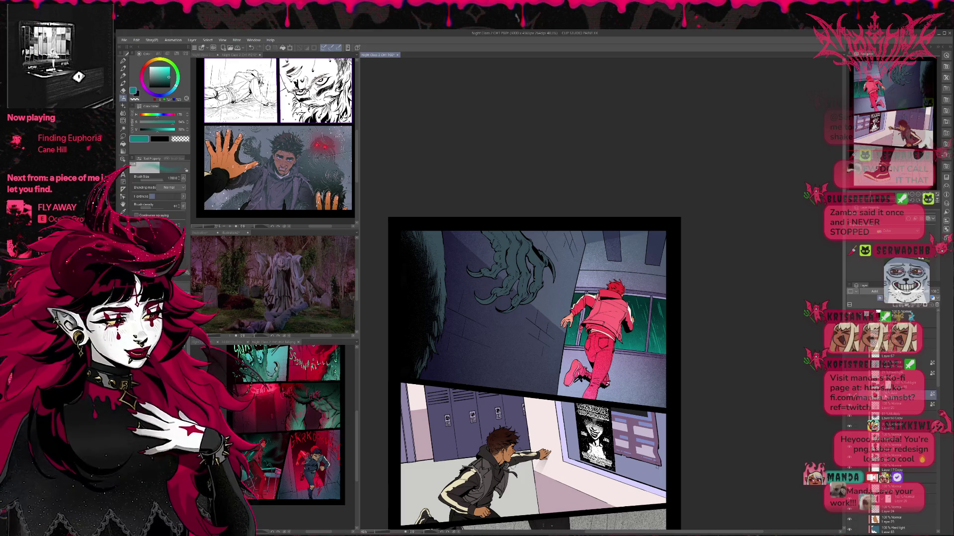
# Step: Set the red tint layer to Normal, then compare Color burn, Add (Glow), Soft light and Hard light
pyautogui.click(873, 293)
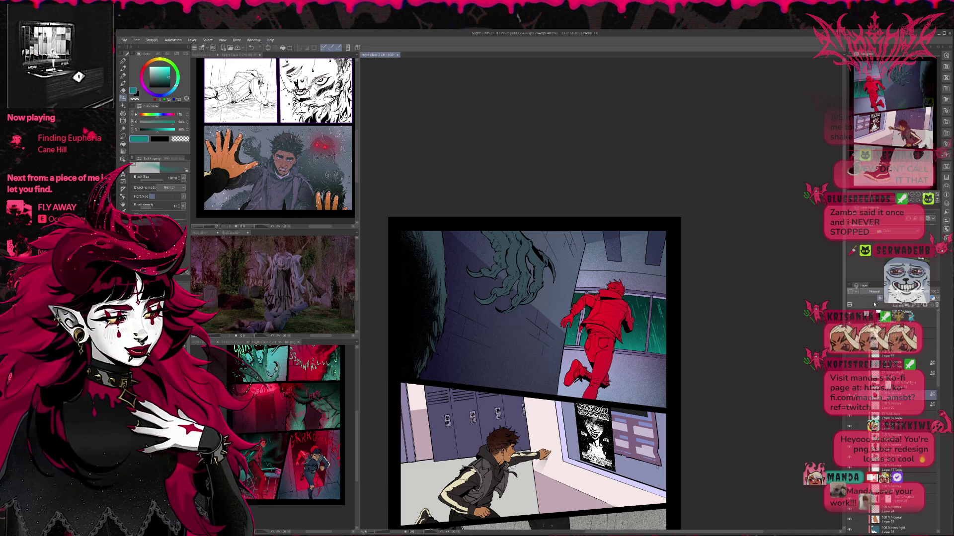
pyautogui.scroll(-3, 878, 293)
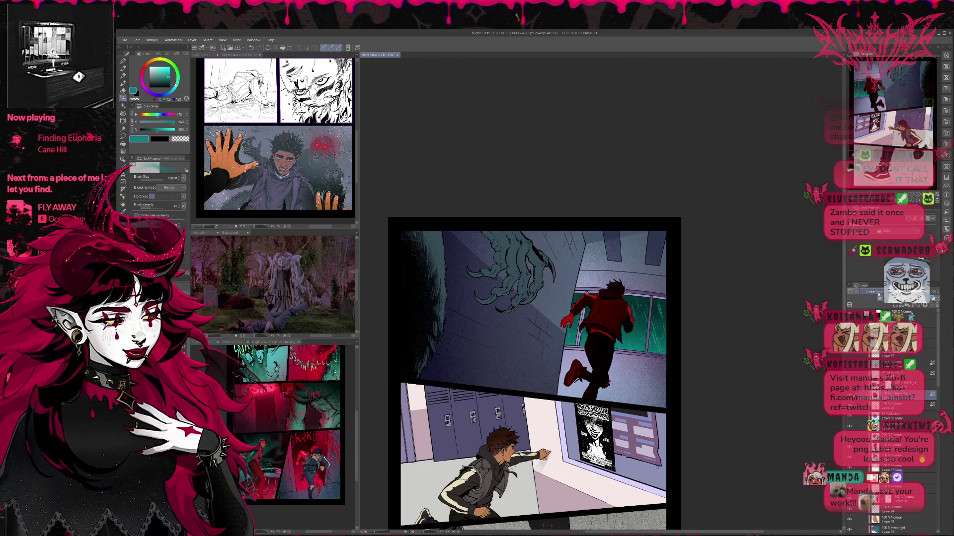
pyautogui.scroll(-4, 878, 293)
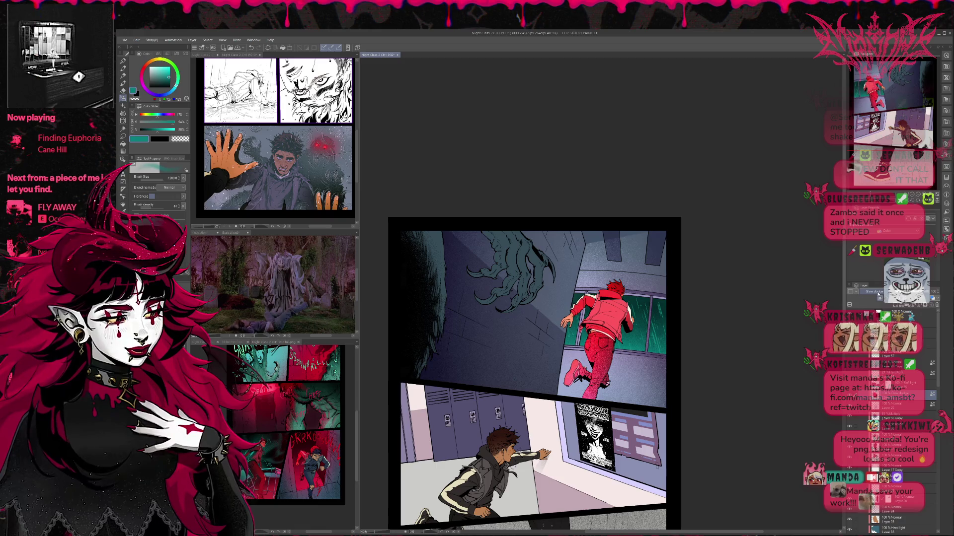
pyautogui.scroll(-1, 878, 294)
pyautogui.scroll(-2, 878, 294)
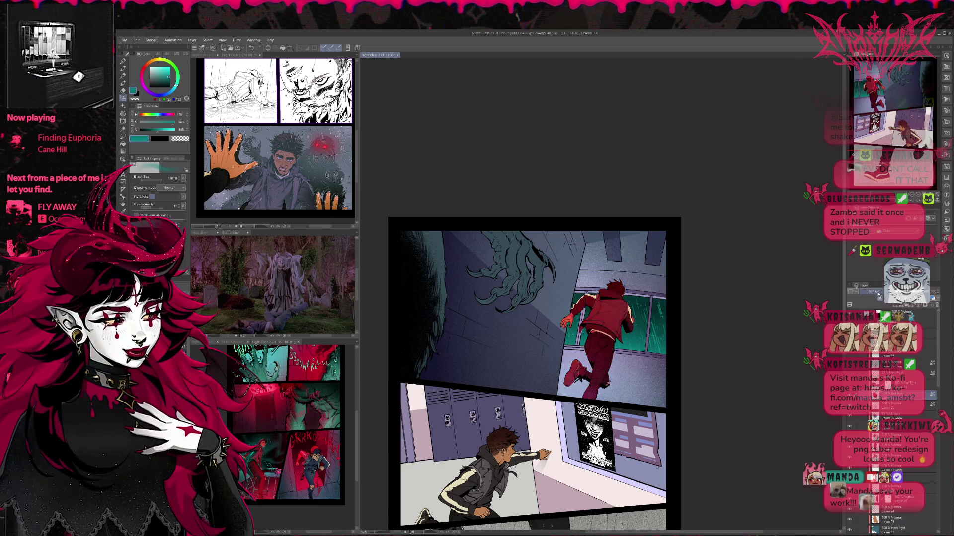
pyautogui.scroll(3, 878, 294)
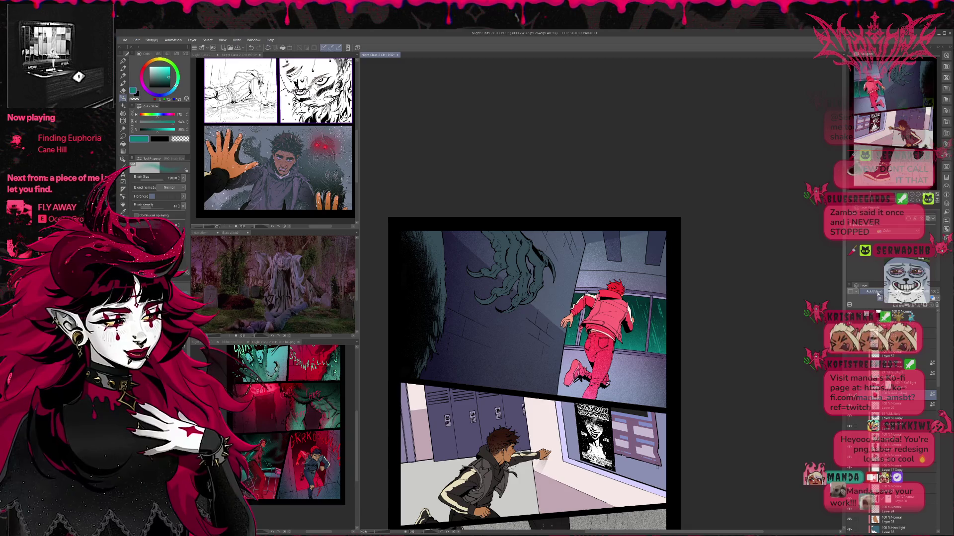
pyautogui.scroll(-3, 878, 294)
pyautogui.scroll(-1, 878, 294)
pyautogui.scroll(1, 878, 294)
pyautogui.scroll(1, 878, 294)
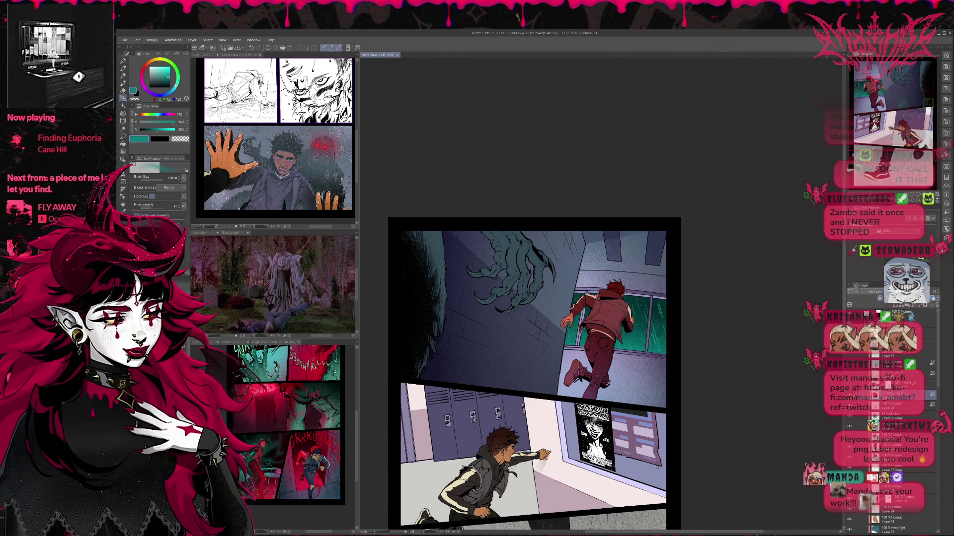
pyautogui.scroll(-1, 877, 294)
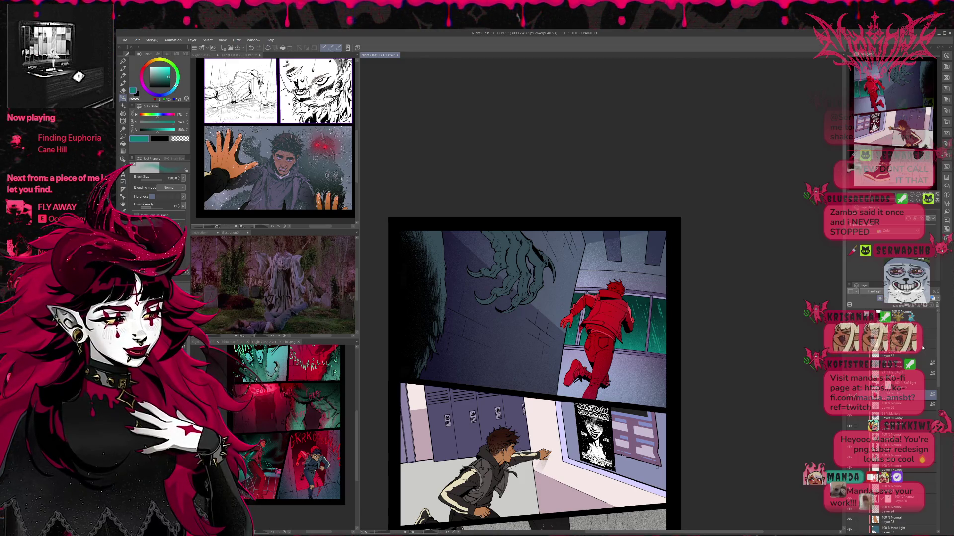
pyautogui.scroll(-2, 725, 313)
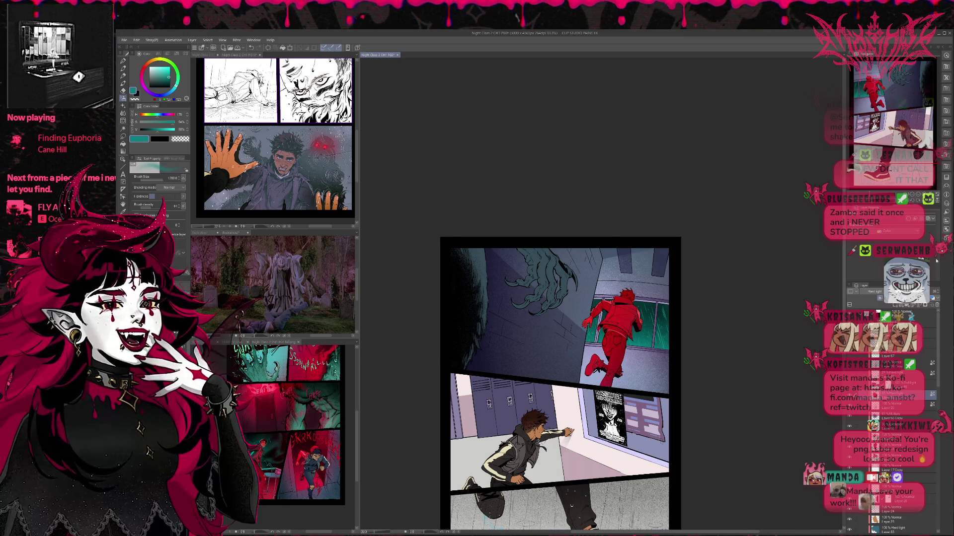
# Step: Mirror the page view and undo the red tint so the runner returns to darker clothing
pyautogui.press('h')
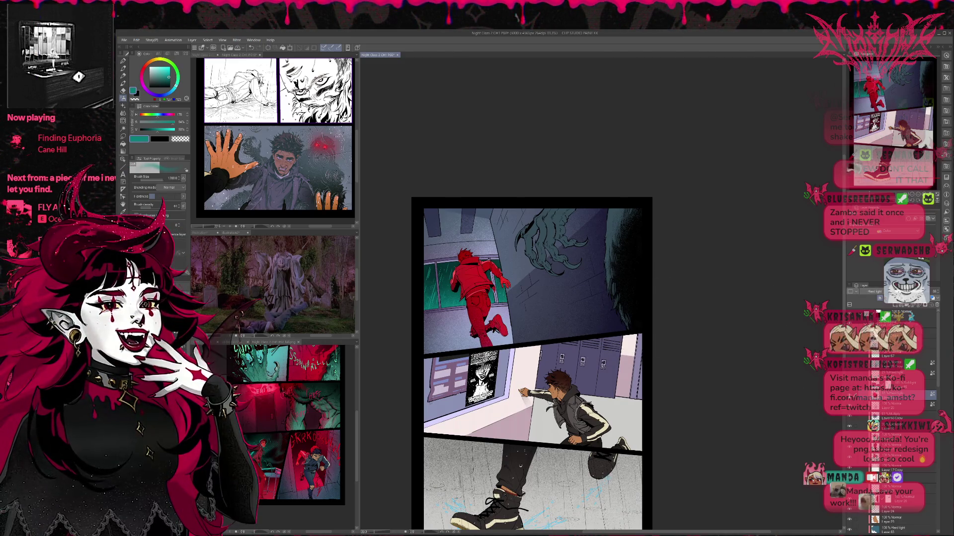
pyautogui.hotkey('ctrl', 'z')
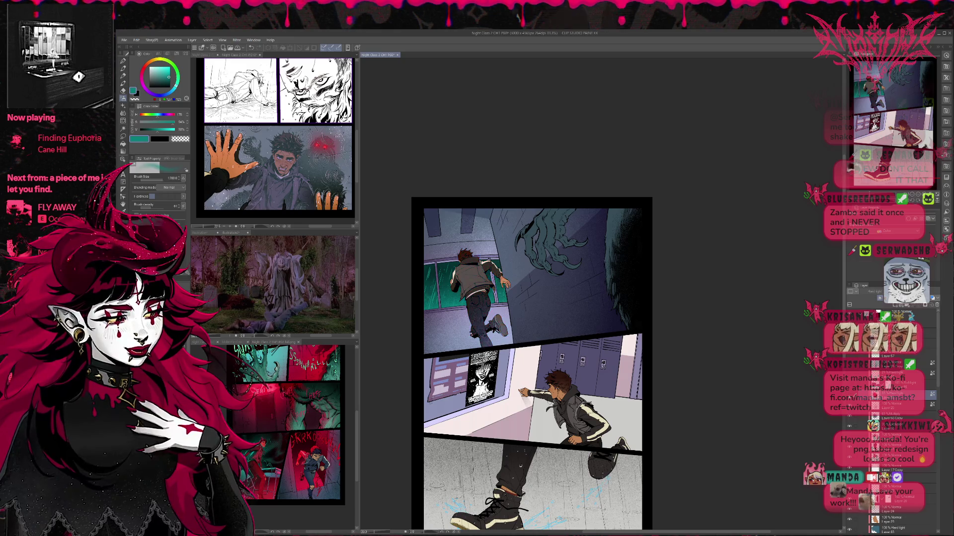
pyautogui.hotkey('ctrl', 'y')
pyautogui.hotkey('ctrl', 'z')
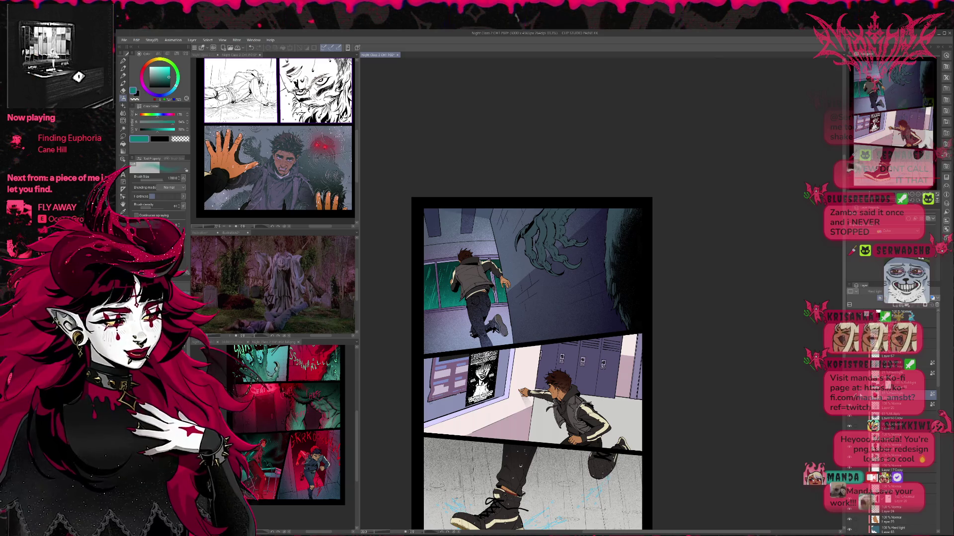
pyautogui.scroll(-3, 890, 422)
pyautogui.scroll(3, 889, 422)
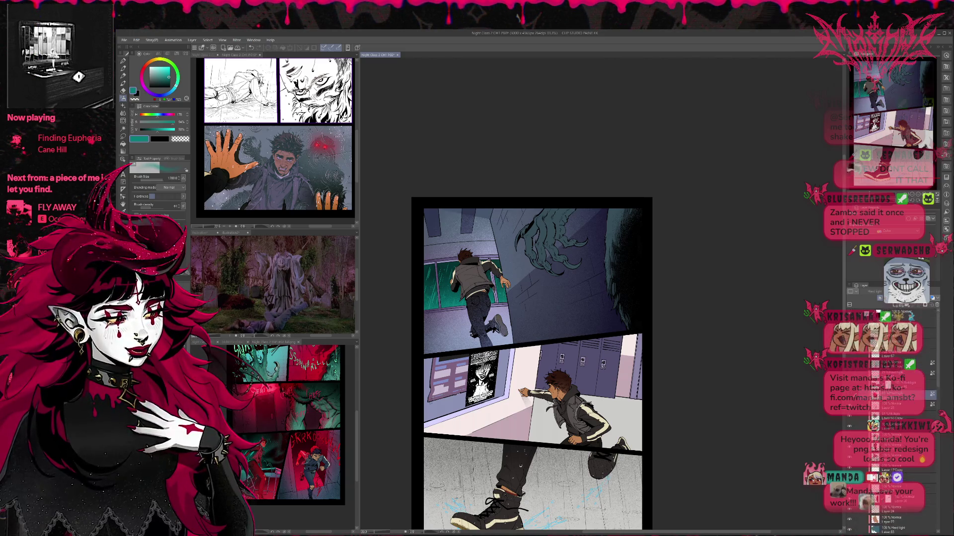
pyautogui.hotkey('ctrl', 'z')
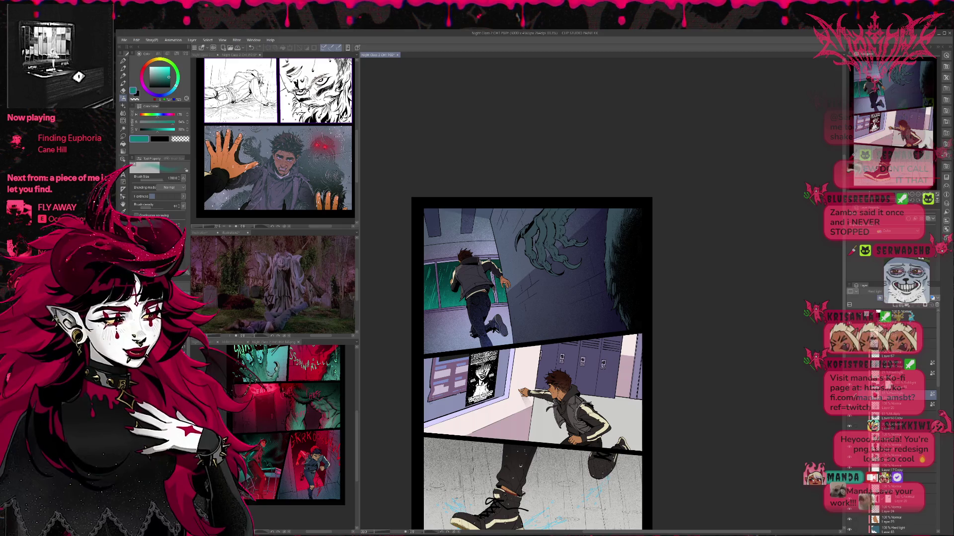
# Step: Select the Soft light layer, enlarge the layer list and tuck away the side panels
pyautogui.click(894, 385)
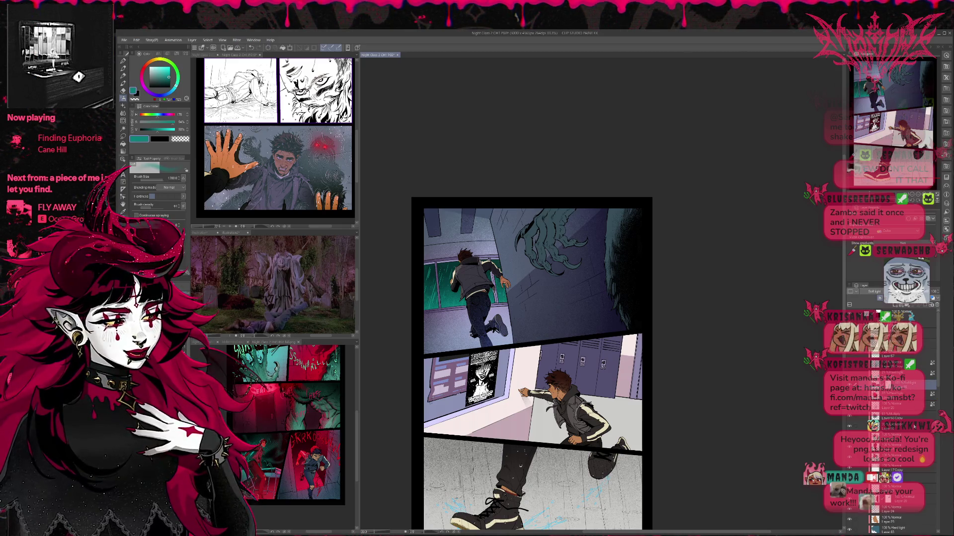
pyautogui.click(940, 291)
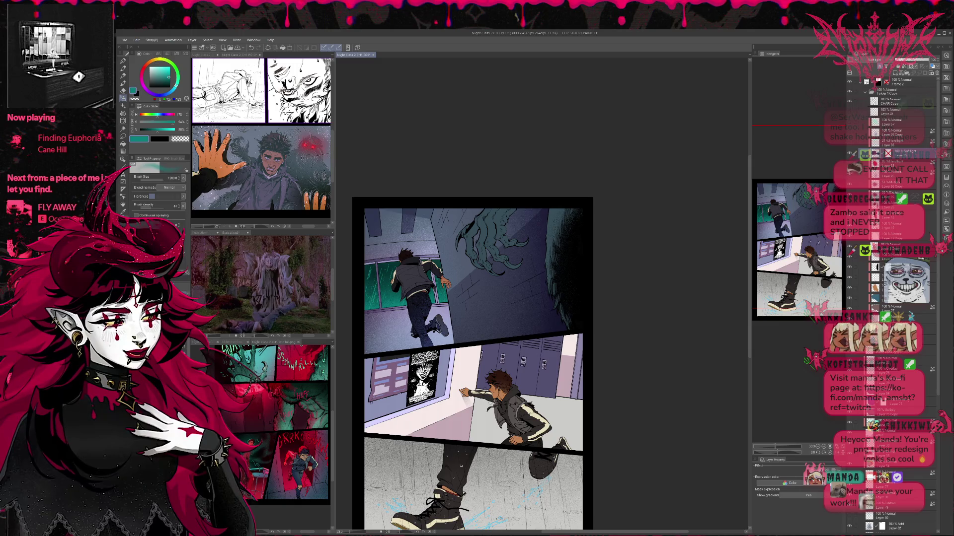
pyautogui.click(779, 532)
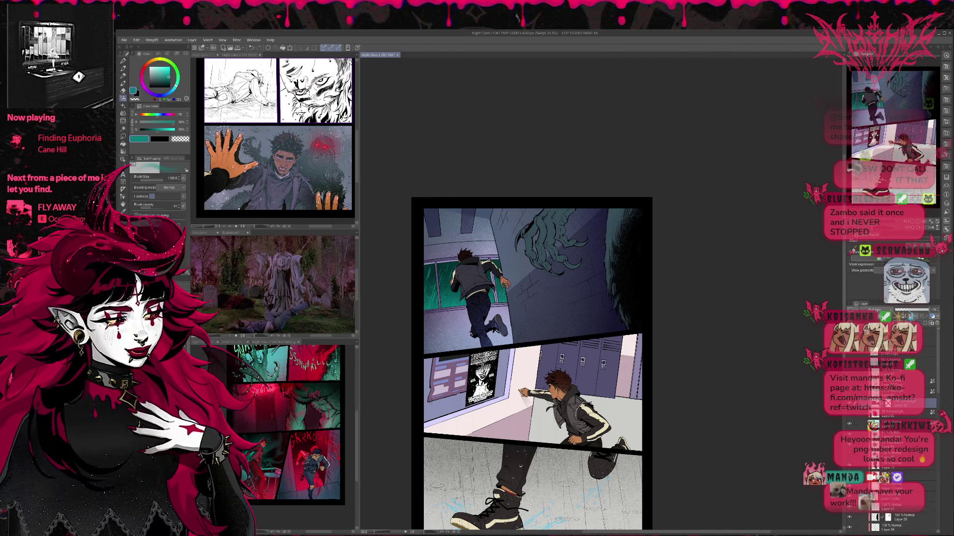
pyautogui.moveTo(668, 398); pyautogui.dragTo(654, 409)
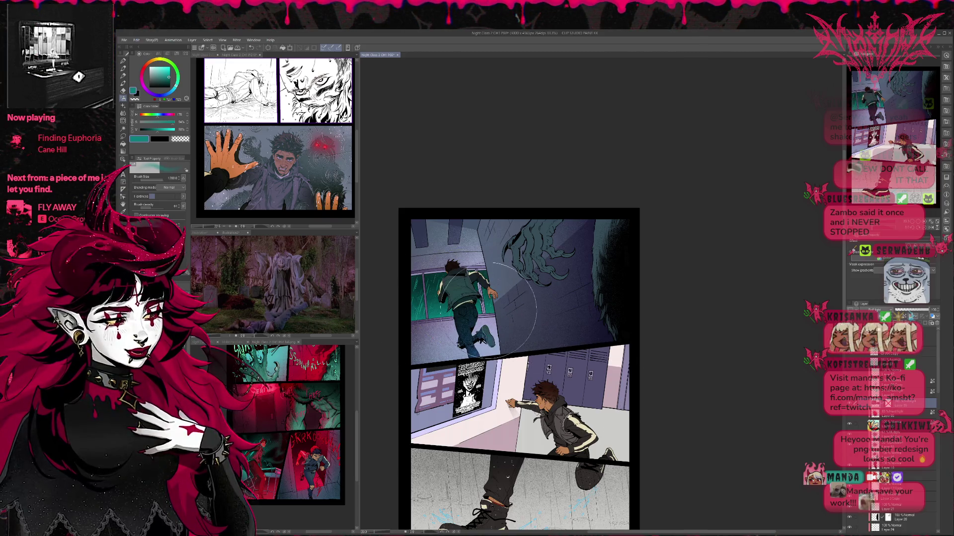
pyautogui.scroll(-5, 889, 447)
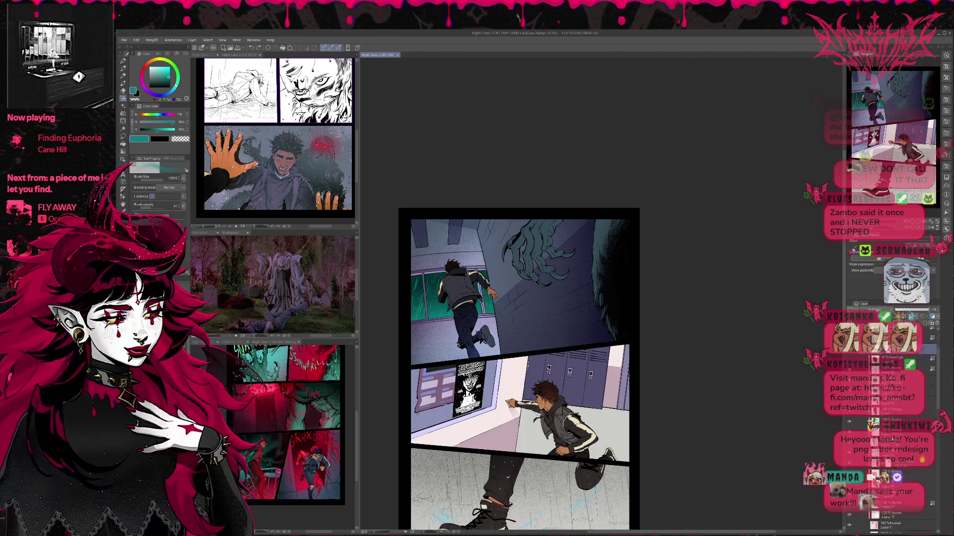
pyautogui.scroll(-5, 889, 437)
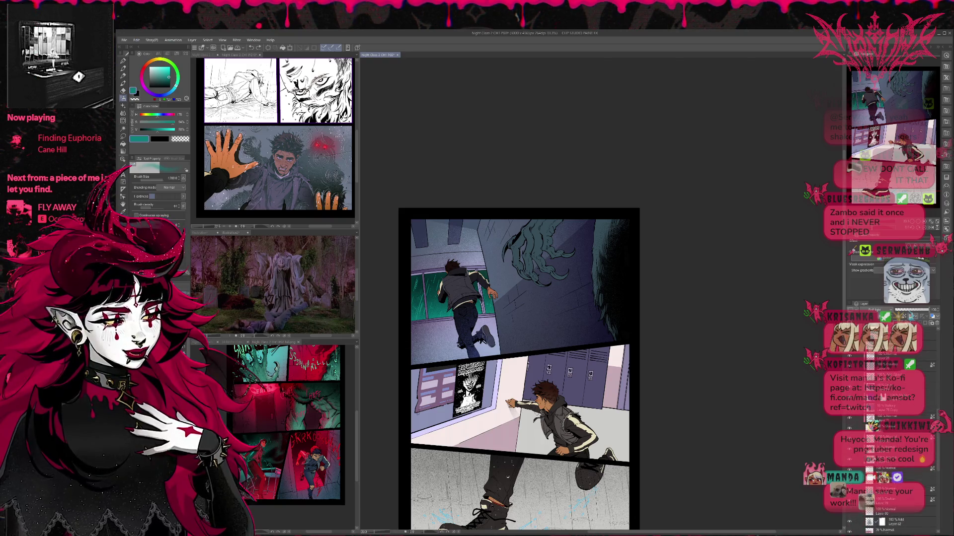
pyautogui.click(894, 461)
# Step: Sample red from the reference page and paint it into the first panel's windows
pyautogui.click(264, 394)
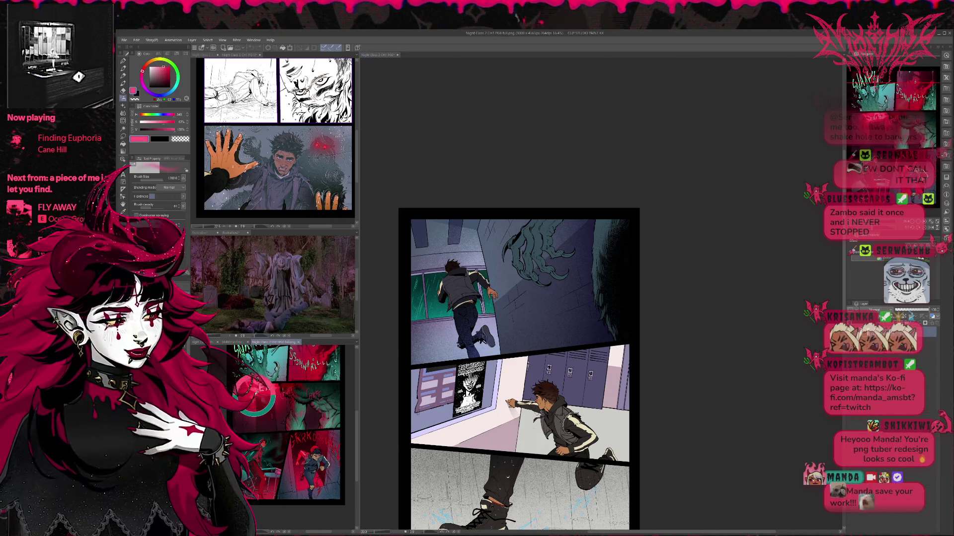
pyautogui.keyDown('alt'); pyautogui.click(254, 392); pyautogui.keyUp('alt')
pyautogui.moveTo(534, 354)
pyautogui.mouseDown()
pyautogui.moveTo(428, 288)
pyautogui.moveTo(423, 318)
pyautogui.moveTo(496, 298)
pyautogui.moveTo(408, 263)
pyautogui.moveTo(527, 298)
pyautogui.moveTo(472, 308)
pyautogui.moveTo(442, 290)
pyautogui.moveTo(544, 304)
pyautogui.mouseUp()
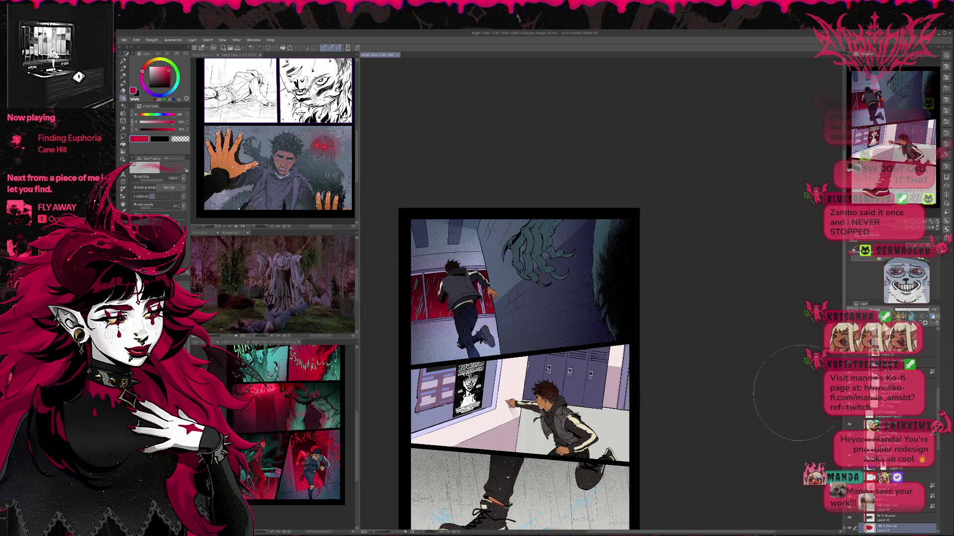
pyautogui.scroll(-3, 884, 470)
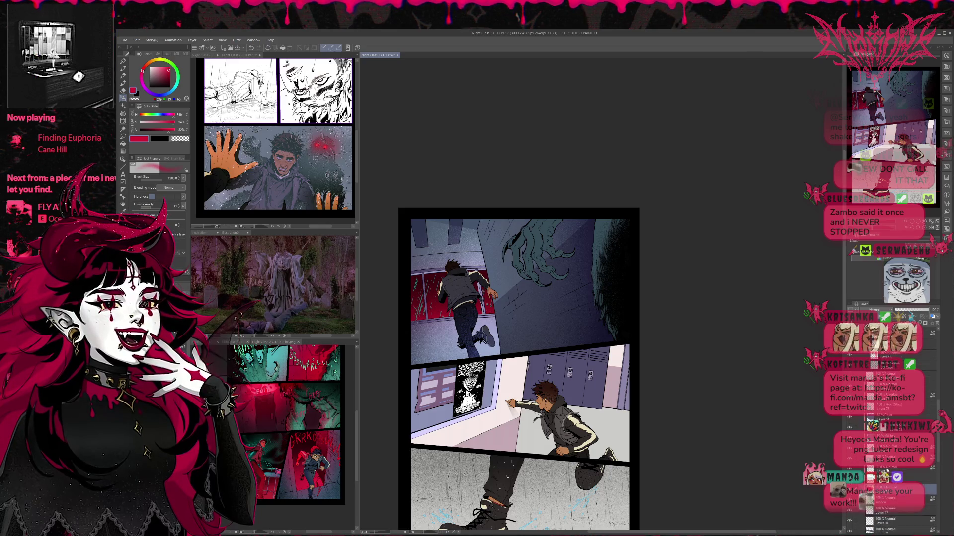
# Step: Add an Add-mode layer and airbrush pink glow over the top panel's upper left
pyautogui.click(894, 469)
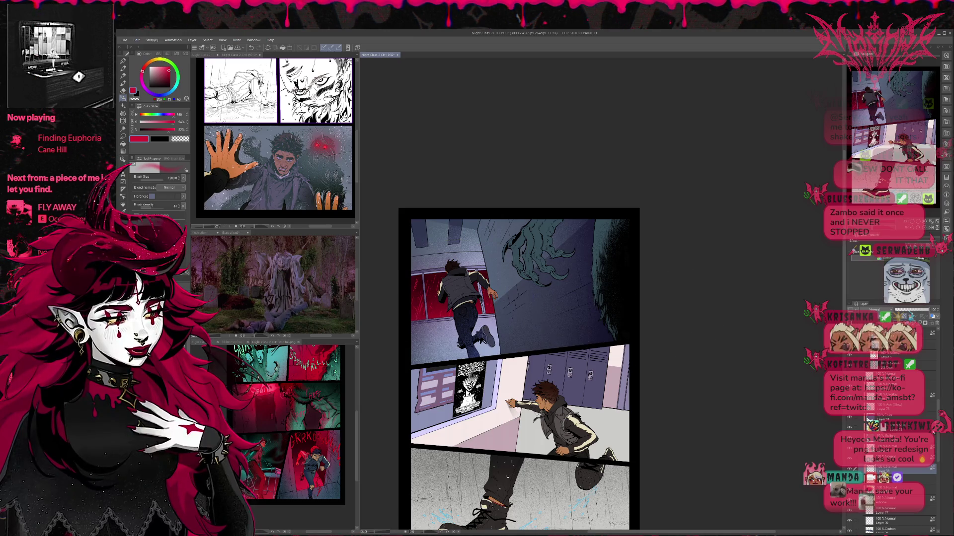
pyautogui.click(889, 520)
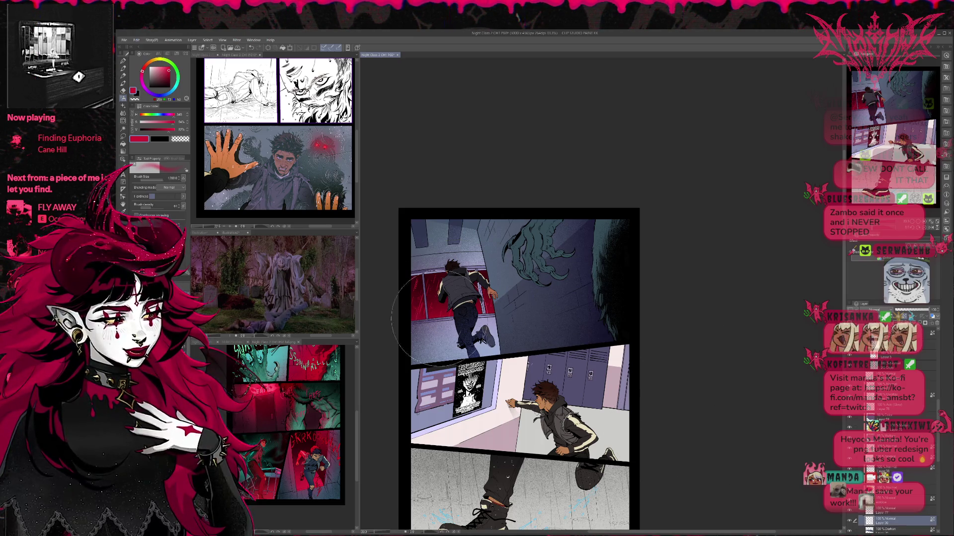
pyautogui.click(894, 489)
pyautogui.scroll(-1, 894, 437)
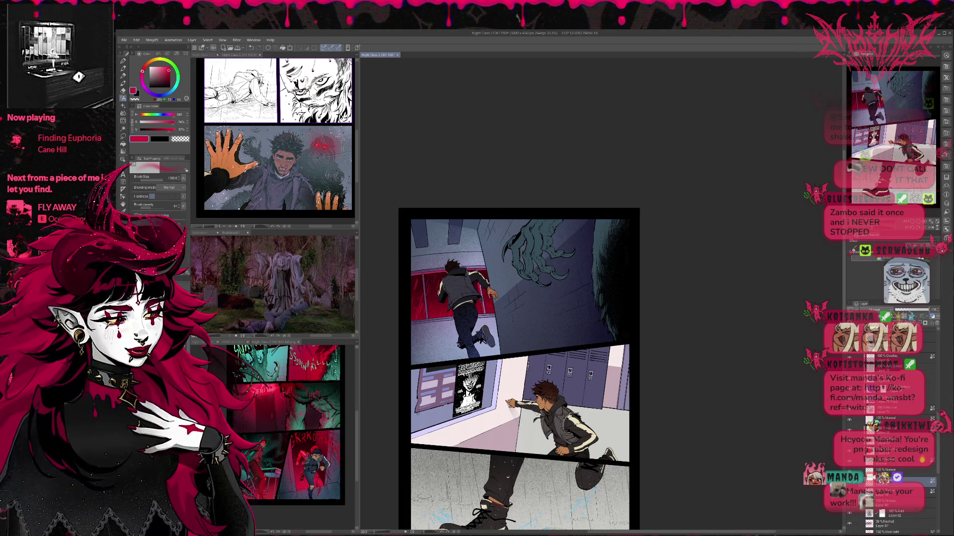
pyautogui.scroll(-2, 894, 437)
pyautogui.moveTo(383, 293)
pyautogui.mouseDown()
pyautogui.moveTo(422, 233)
pyautogui.moveTo(527, 297)
pyautogui.moveTo(476, 338)
pyautogui.moveTo(527, 323)
pyautogui.moveTo(526, 342)
pyautogui.moveTo(429, 368)
pyautogui.moveTo(546, 368)
pyautogui.moveTo(416, 308)
pyautogui.moveTo(437, 283)
pyautogui.moveTo(407, 299)
pyautogui.mouseUp()
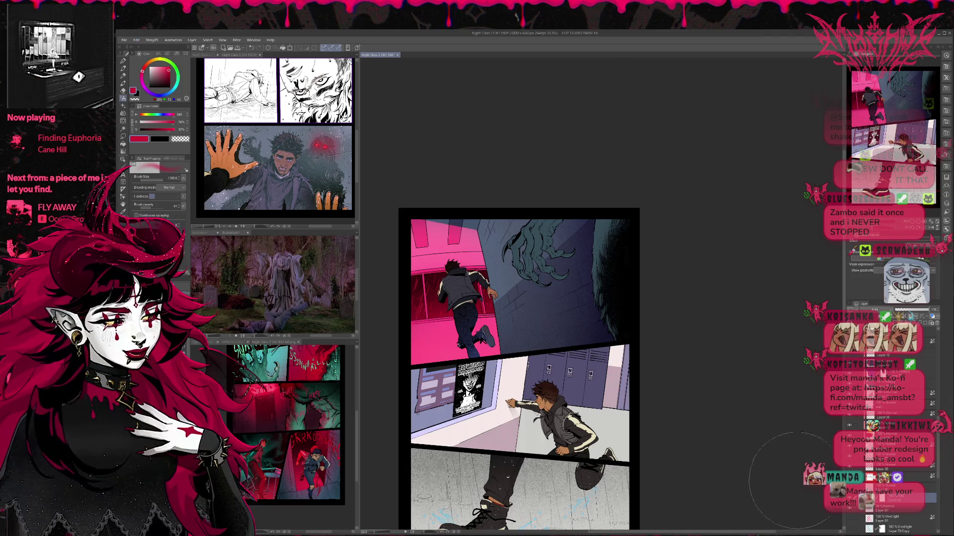
# Step: Select the Soft light layer and sample a blue-grey colour for the boy
pyautogui.scroll(-5, 889, 447)
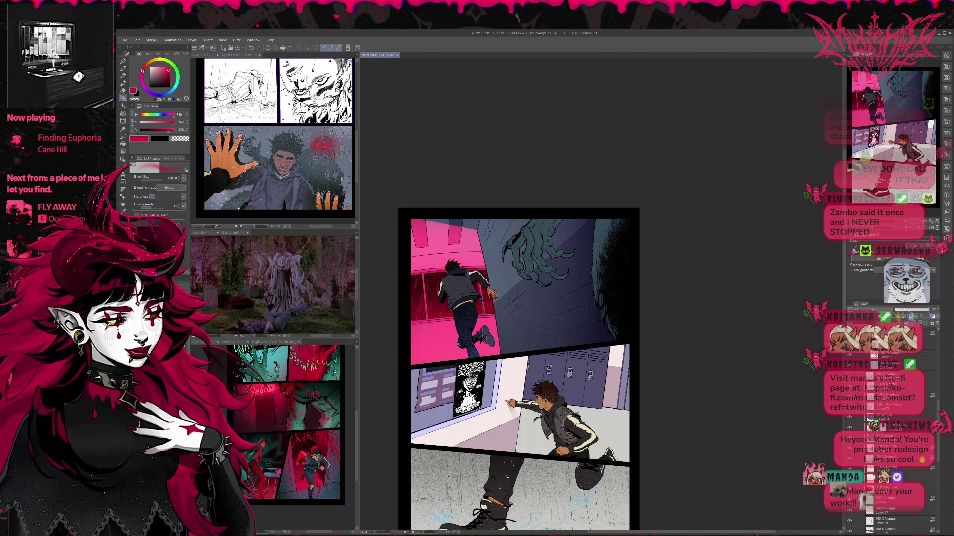
pyautogui.scroll(-5, 890, 447)
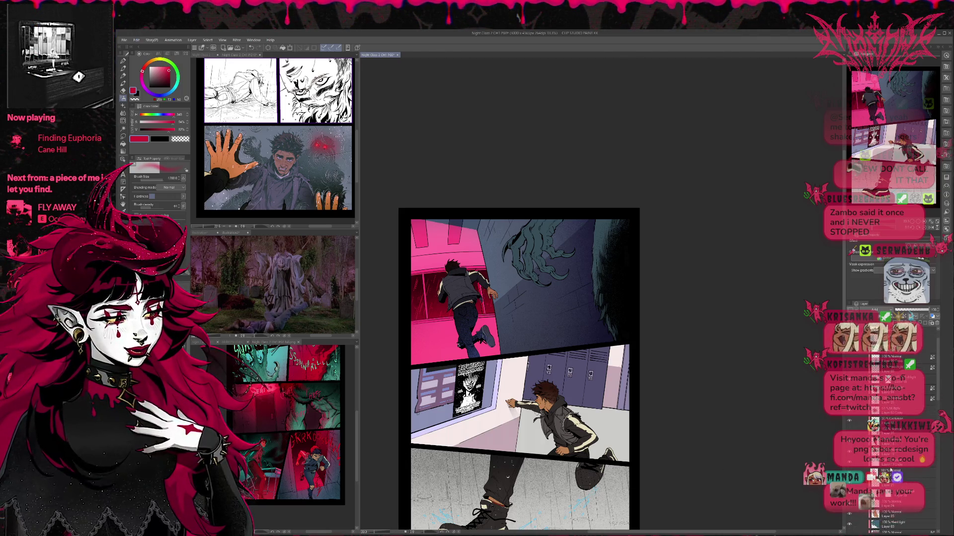
pyautogui.click(895, 403)
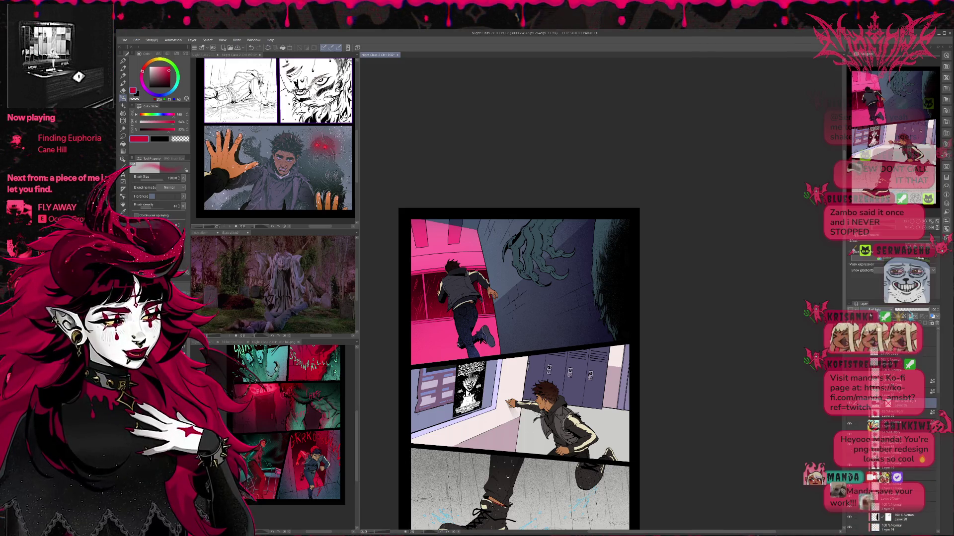
pyautogui.keyDown('alt'); pyautogui.click(477, 291); pyautogui.keyUp('alt')
# Step: Brush blue-grey over the running boy, testing a weaker opacity before returning to full strength
pyautogui.moveTo(476, 291)
pyautogui.mouseDown()
pyautogui.moveTo(465, 300)
pyautogui.moveTo(502, 278)
pyautogui.moveTo(447, 298)
pyautogui.moveTo(429, 318)
pyautogui.moveTo(422, 348)
pyautogui.moveTo(412, 293)
pyautogui.moveTo(506, 338)
pyautogui.mouseUp()
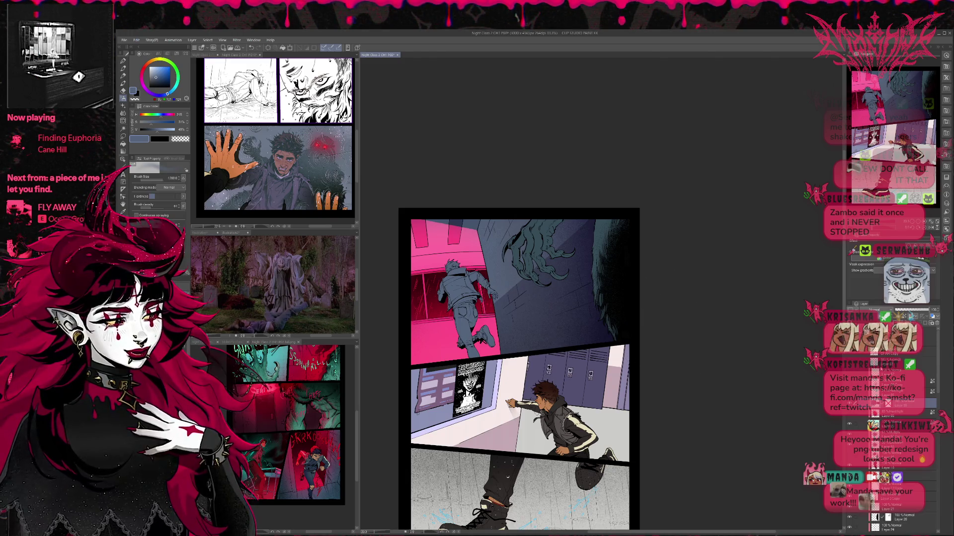
pyautogui.moveTo(917, 314); pyautogui.dragTo(921, 312)
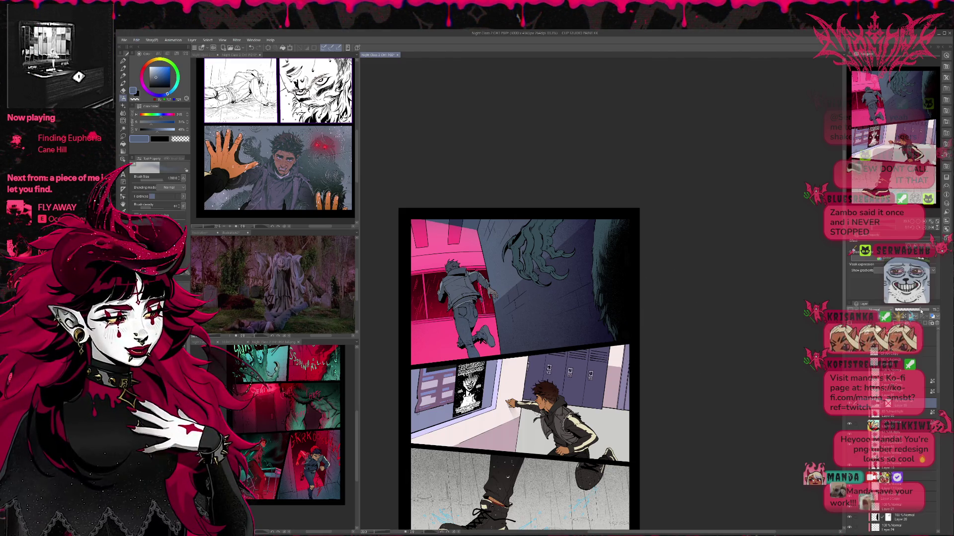
pyautogui.moveTo(921, 312); pyautogui.dragTo(948, 311)
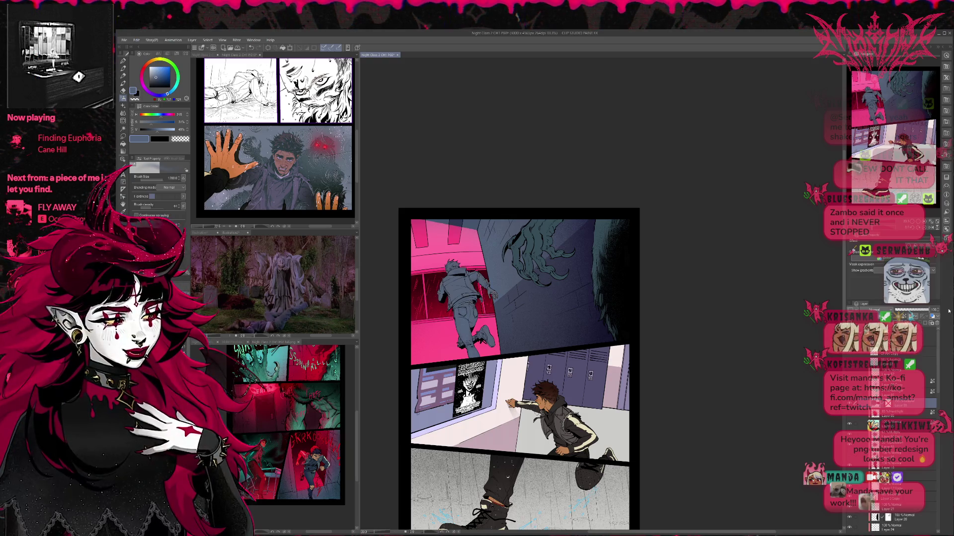
pyautogui.scroll(-5, 890, 447)
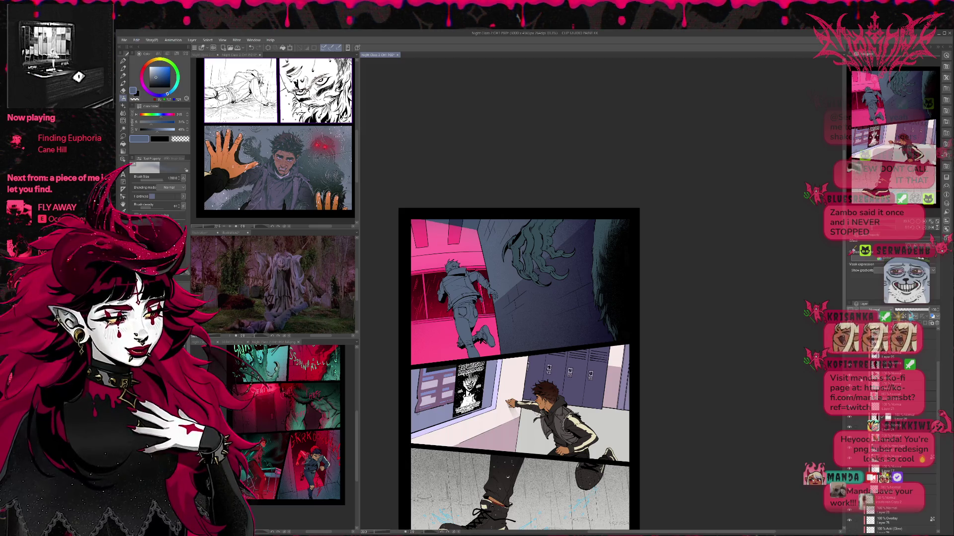
pyautogui.scroll(2, 889, 437)
# Step: Select the Normal layer just above the Hard light layer in the stack
pyautogui.click(904, 382)
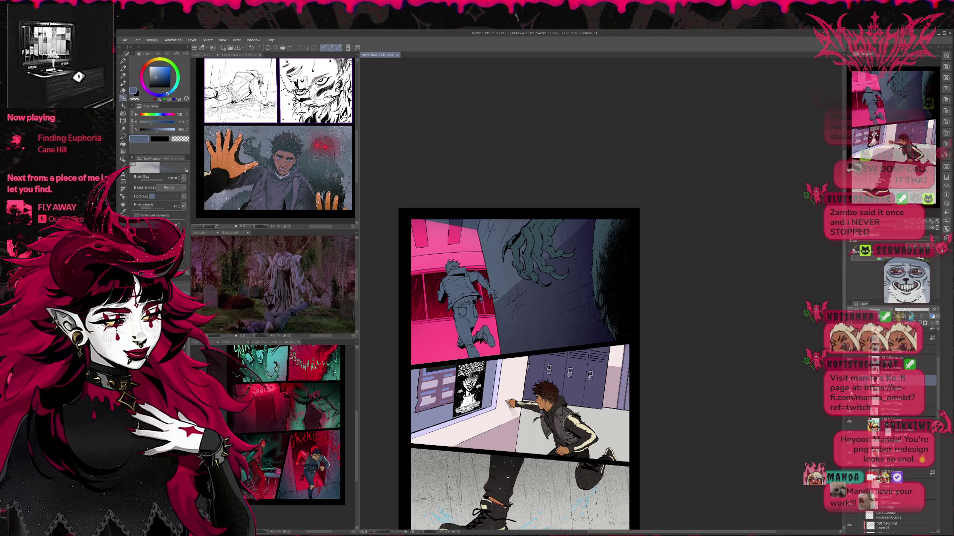
pyautogui.scroll(2, 889, 437)
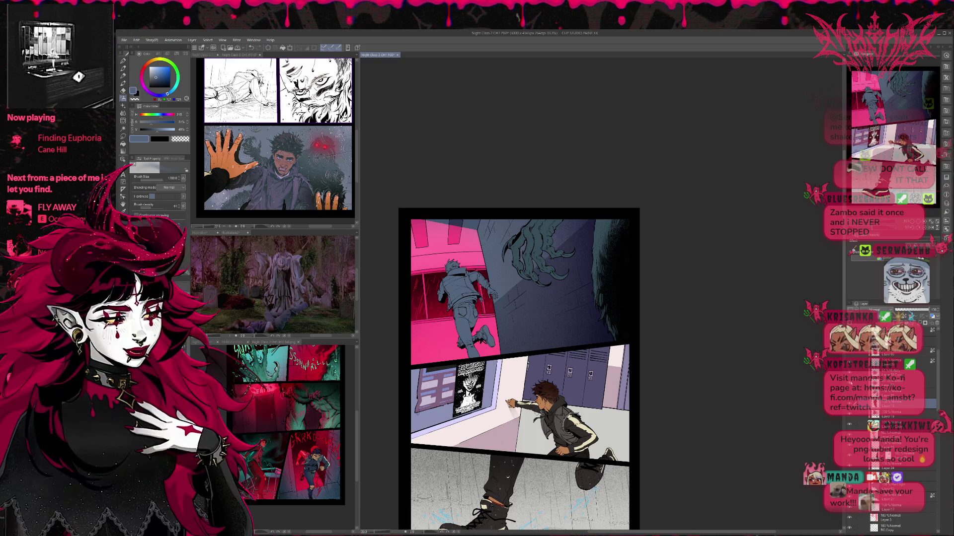
pyautogui.scroll(5, 889, 437)
pyautogui.scroll(6, 889, 437)
pyautogui.scroll(4, 889, 437)
pyautogui.scroll(3, 889, 438)
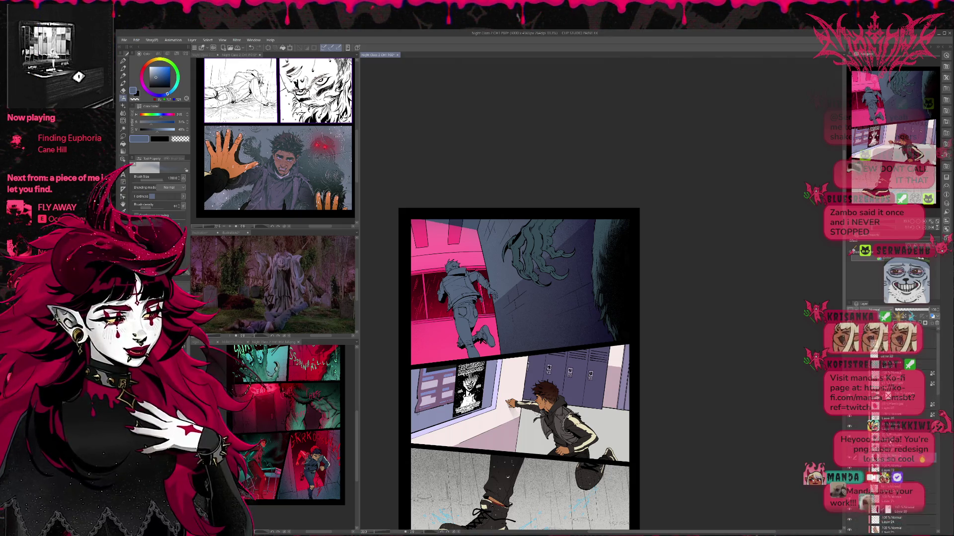
pyautogui.scroll(-3, 890, 437)
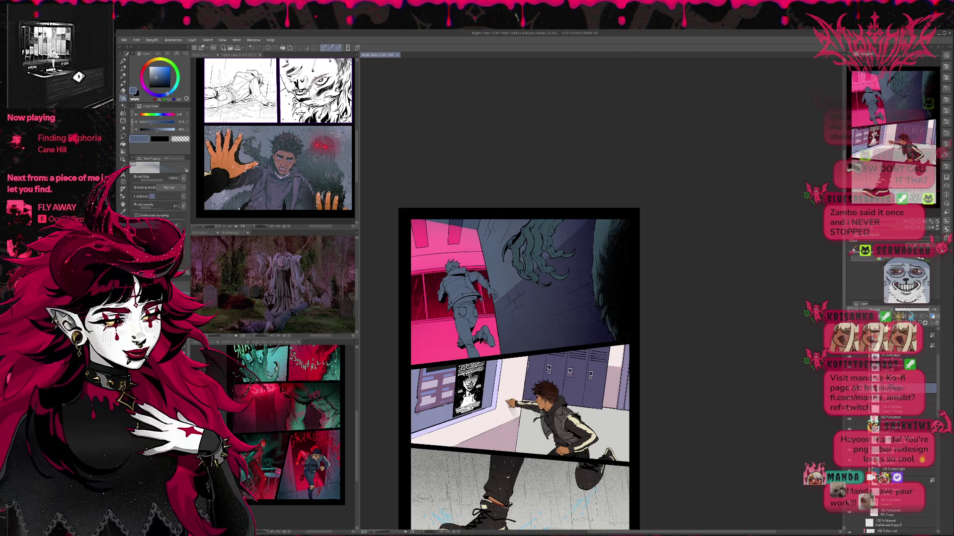
pyautogui.click(889, 471)
pyautogui.click(889, 461)
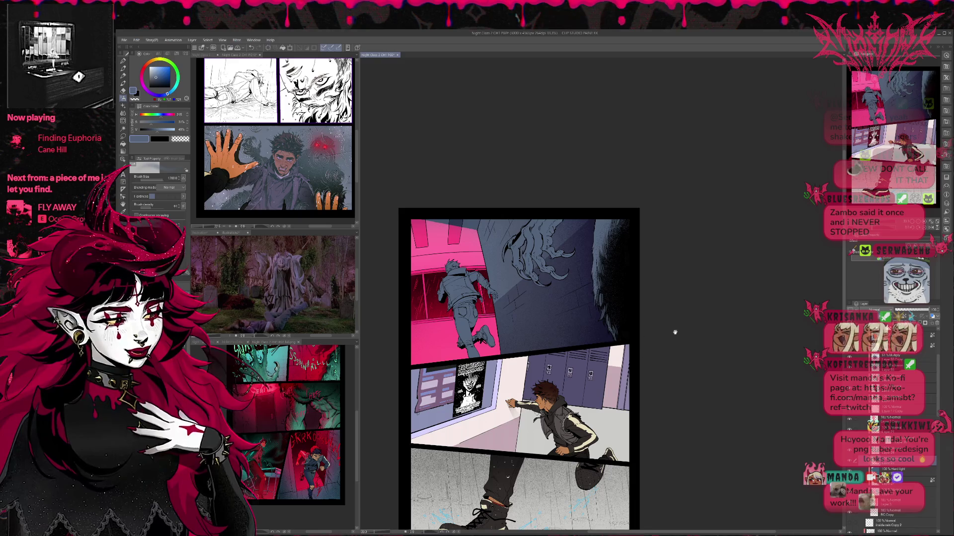
pyautogui.moveTo(672, 332); pyautogui.dragTo(685, 345)
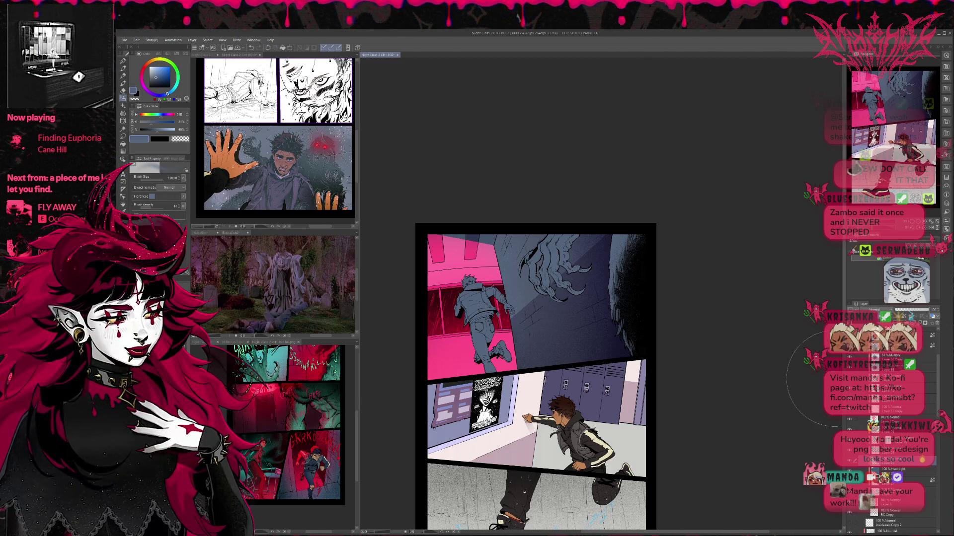
pyautogui.scroll(-2, 720, 362)
# Step: Lower the masked layer's opacity to about 80
pyautogui.scroll(1, 741, 366)
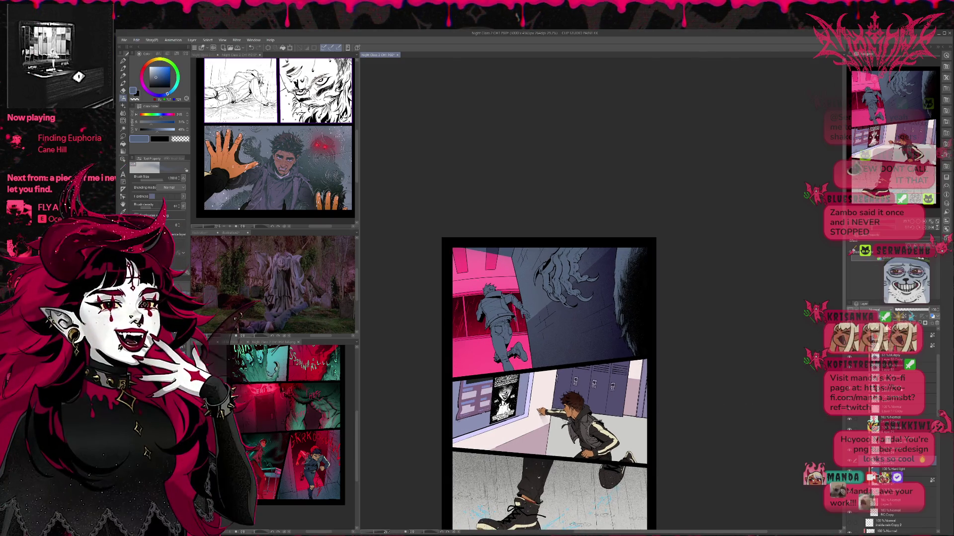
pyautogui.scroll(-3, 894, 457)
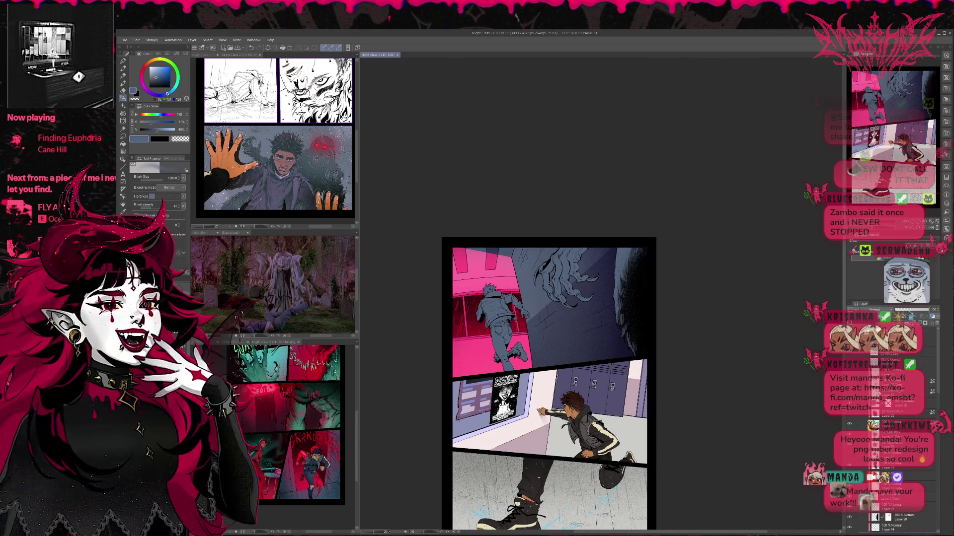
pyautogui.click(899, 403)
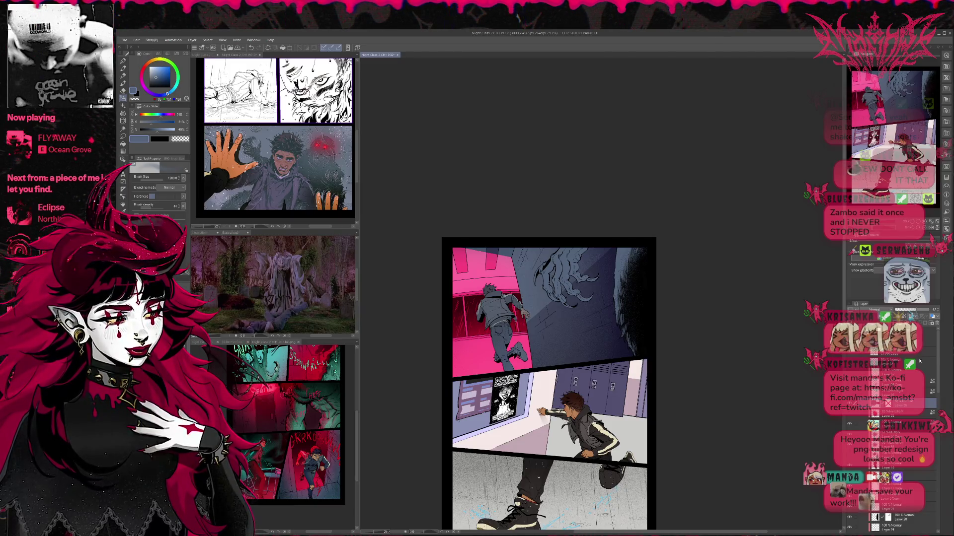
pyautogui.scroll(-5, 925, 387)
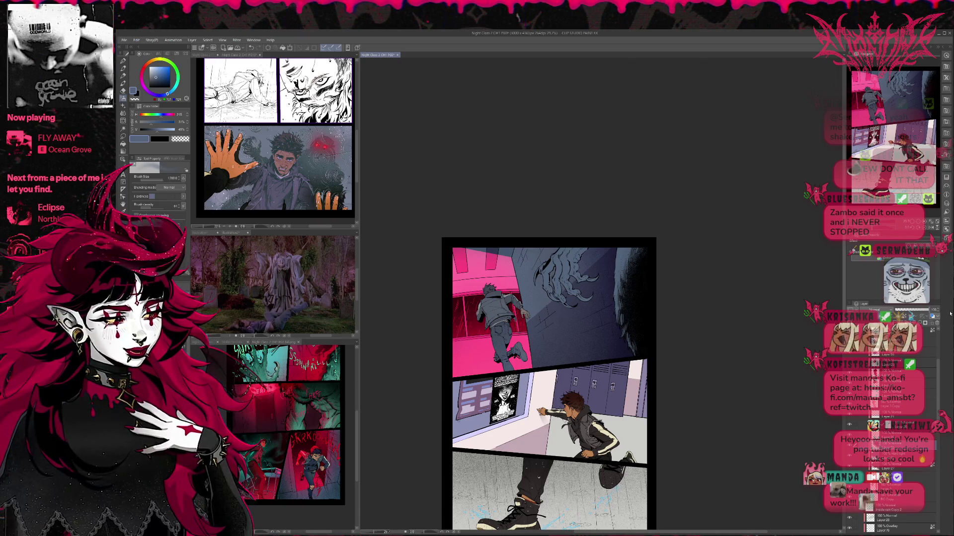
pyautogui.moveTo(927, 310); pyautogui.dragTo(916, 313)
# Step: Toggle the Multiply wall shadow to compare, and raise another layer's opacity back to 100
pyautogui.scroll(-5, 889, 422)
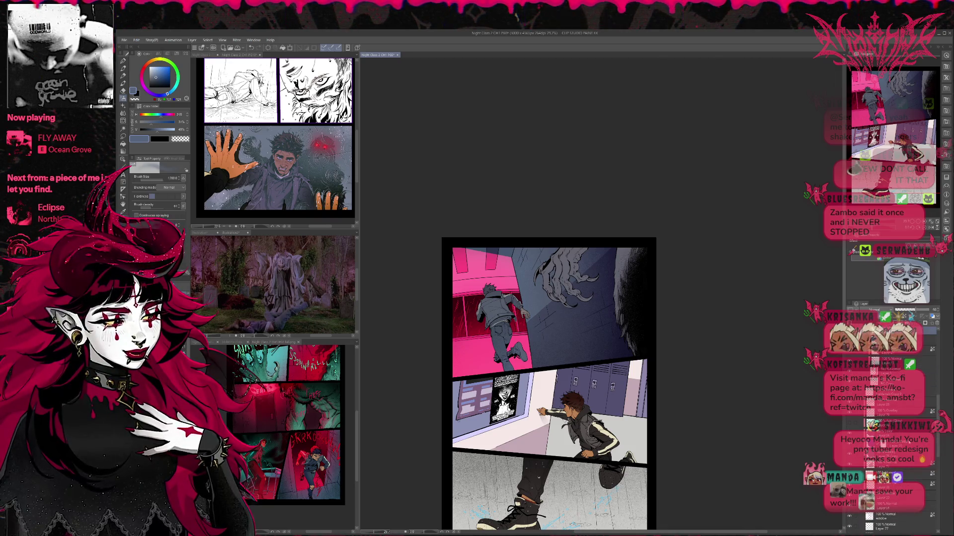
pyautogui.click(890, 422)
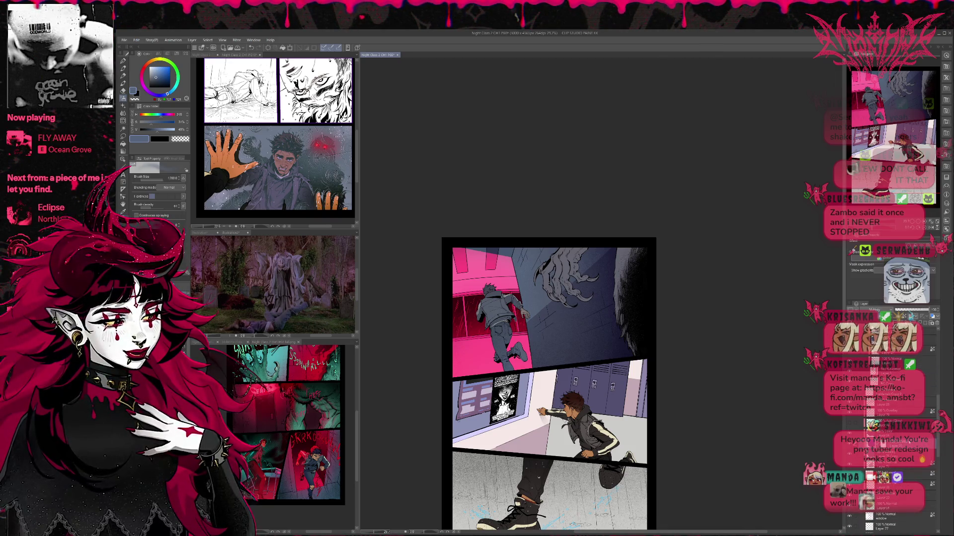
pyautogui.click(850, 452)
pyautogui.click(850, 453)
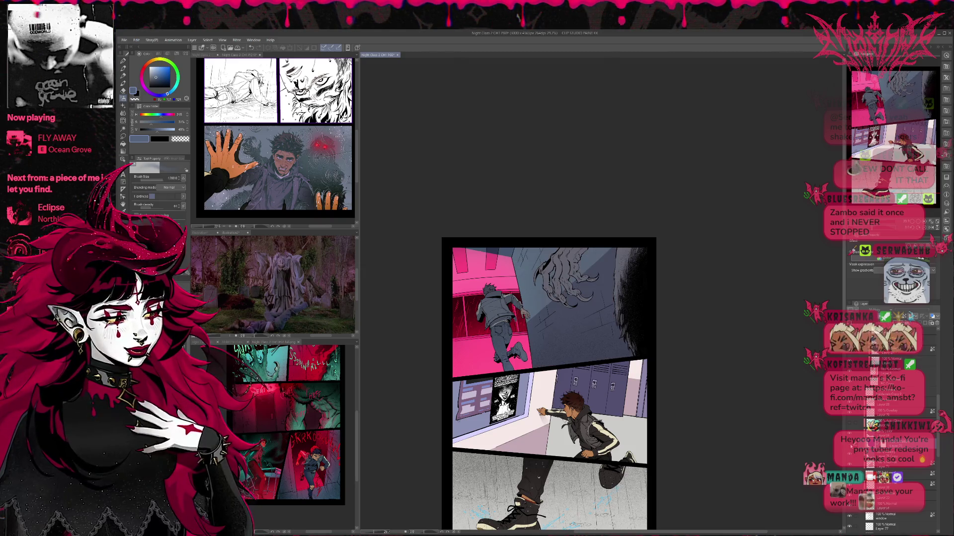
pyautogui.click(889, 450)
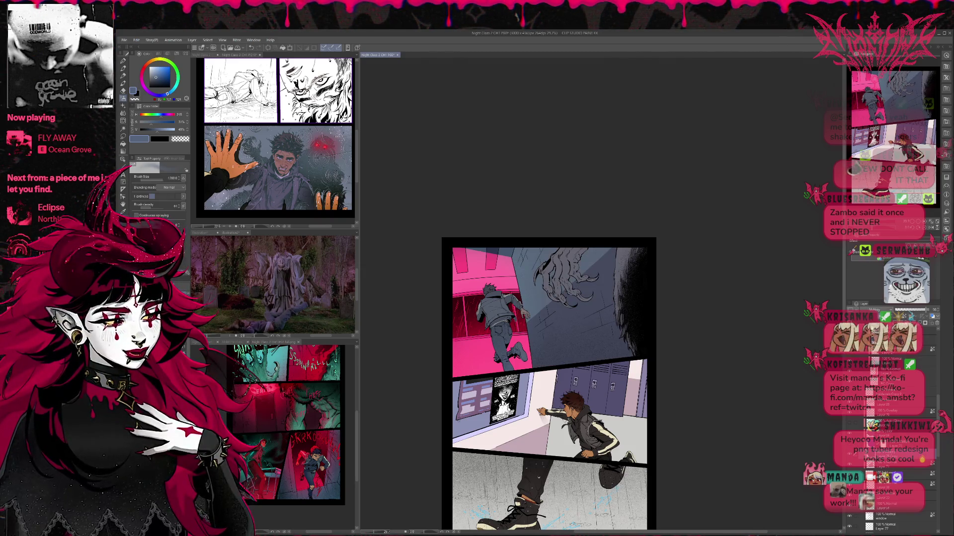
pyautogui.moveTo(919, 312)
pyautogui.mouseDown()
pyautogui.moveTo(897, 311)
pyautogui.moveTo(951, 318)
pyautogui.mouseUp()
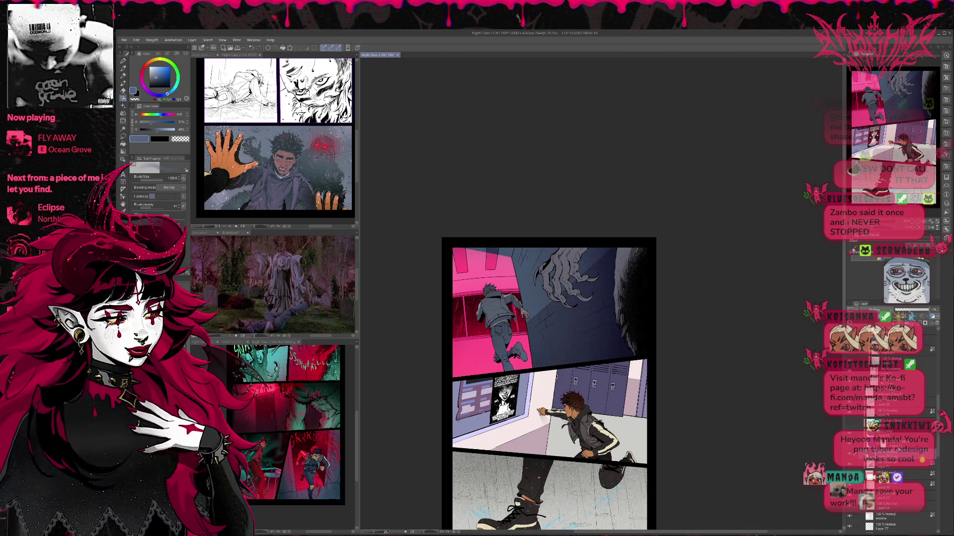
pyautogui.hotkey('ctrl', 'z')
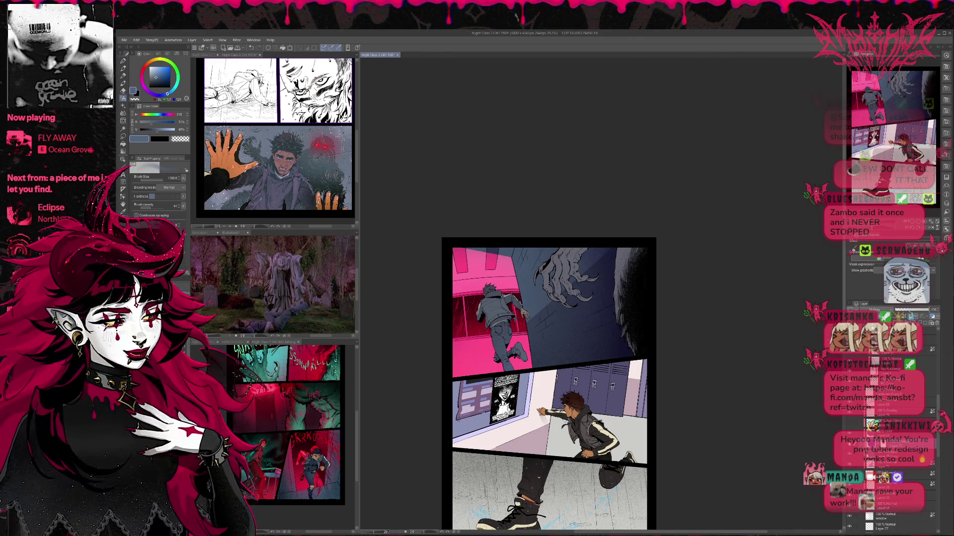
pyautogui.hotkey('ctrl', 'y')
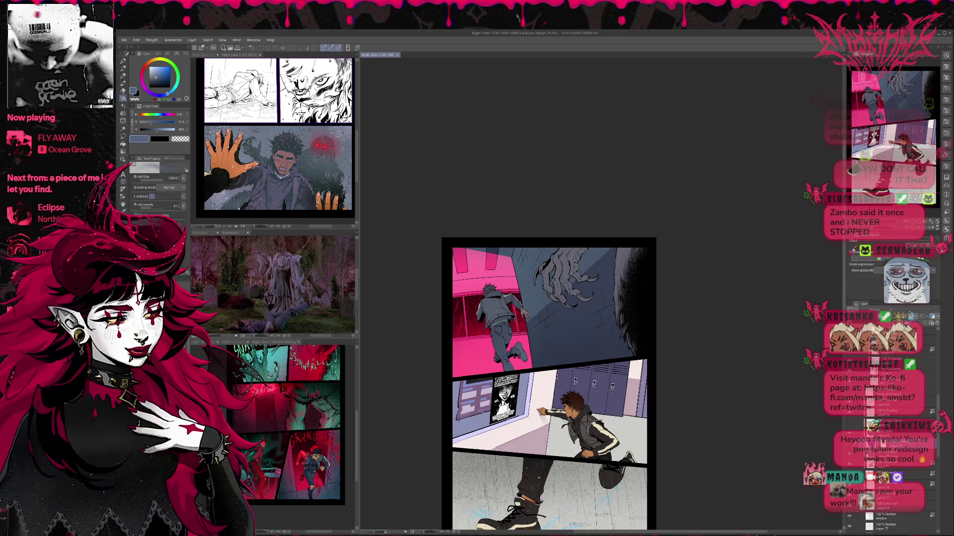
# Step: Airbrush dark red sampled from the window over the upper-right wall, checking against the sketch page
pyautogui.keyDown('alt'); pyautogui.click(480, 331); pyautogui.keyUp('alt')
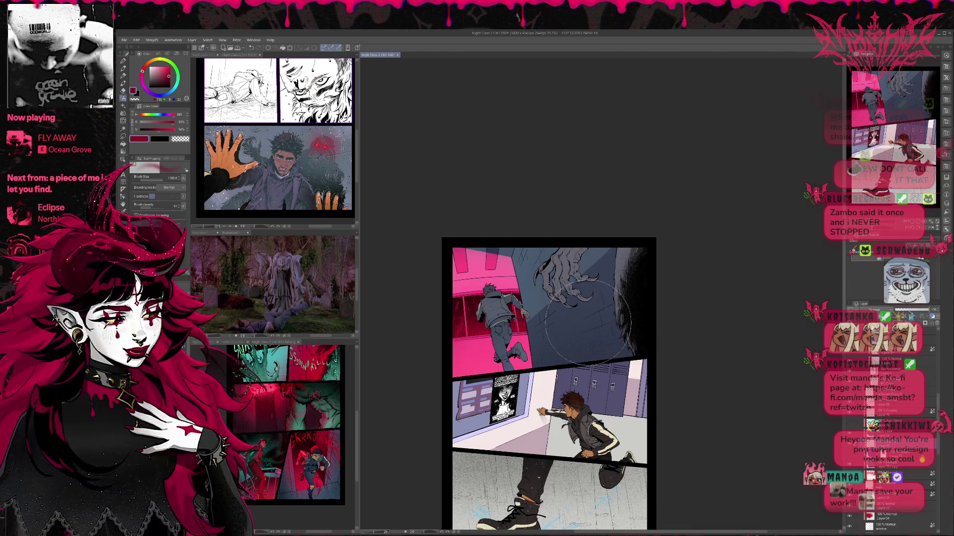
pyautogui.moveTo(589, 183)
pyautogui.mouseDown()
pyautogui.moveTo(596, 298)
pyautogui.moveTo(636, 337)
pyautogui.moveTo(626, 246)
pyautogui.moveTo(569, 252)
pyautogui.moveTo(551, 278)
pyautogui.moveTo(577, 350)
pyautogui.mouseUp()
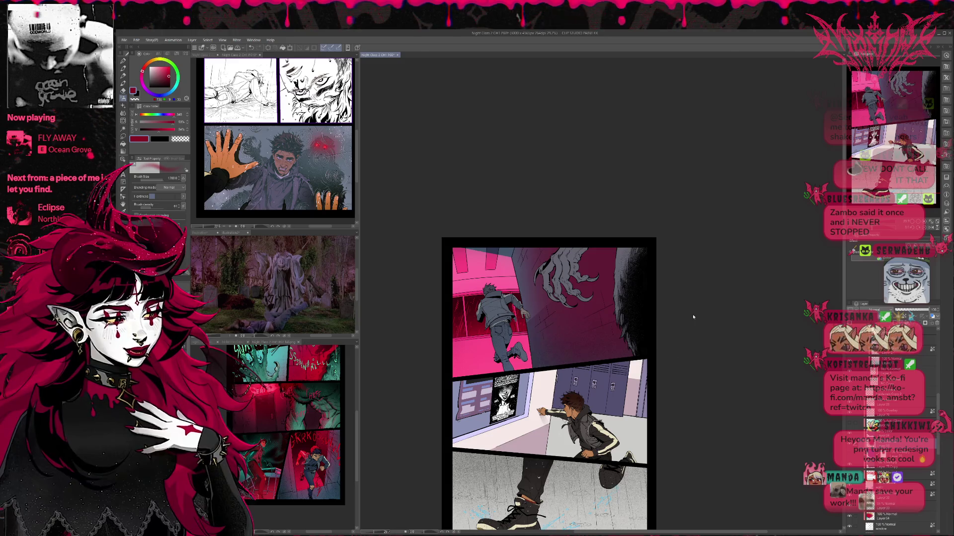
pyautogui.hotkey('ctrl', 'z')
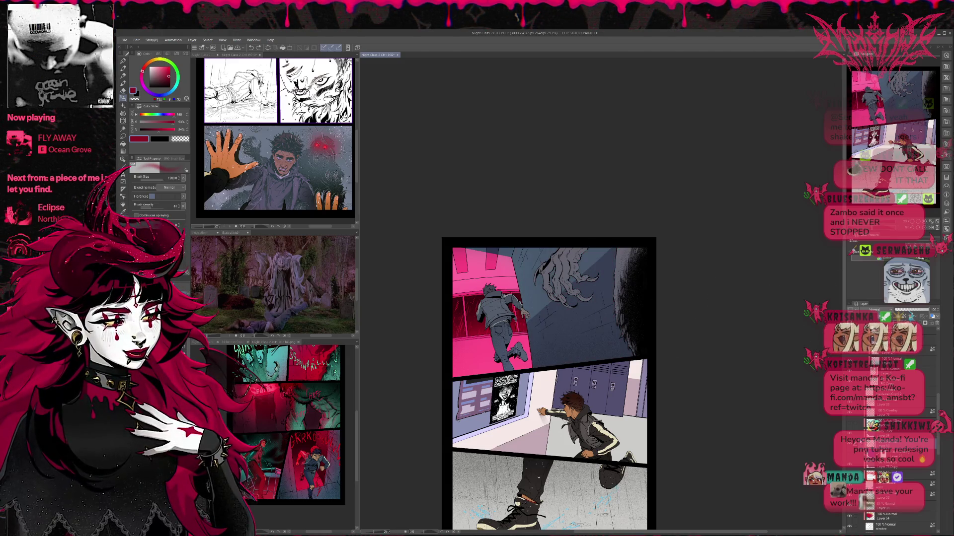
pyautogui.hotkey('ctrl', 'y')
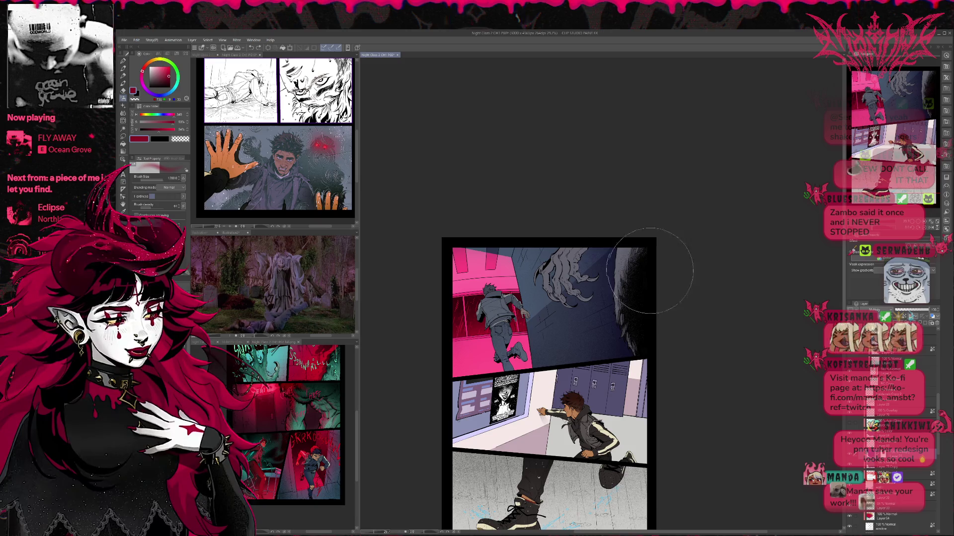
pyautogui.click(275, 180)
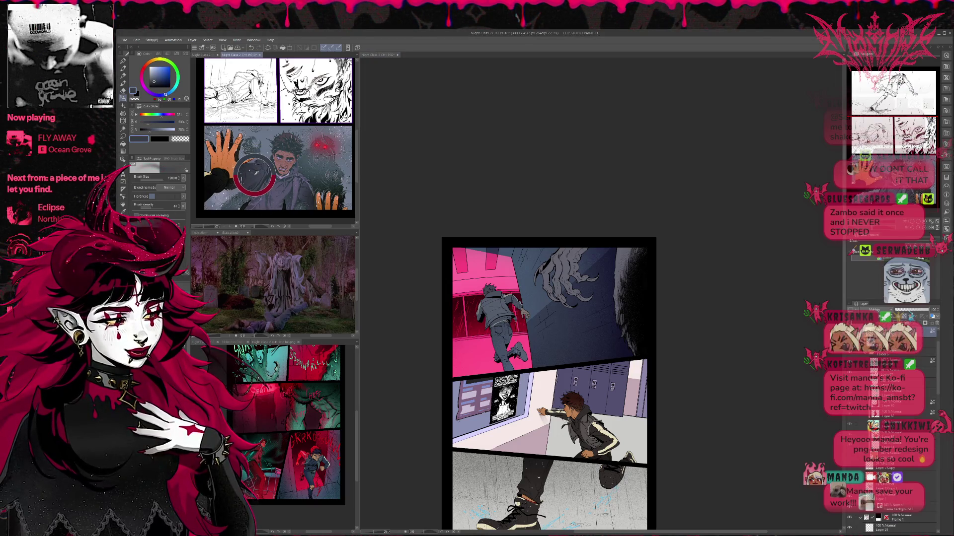
pyautogui.click(556, 313)
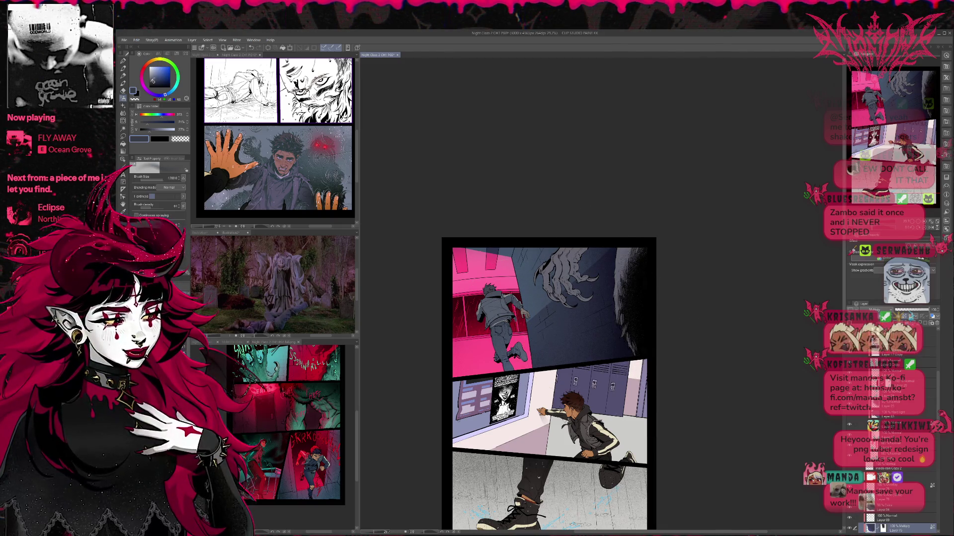
pyautogui.scroll(-2, 542, 206)
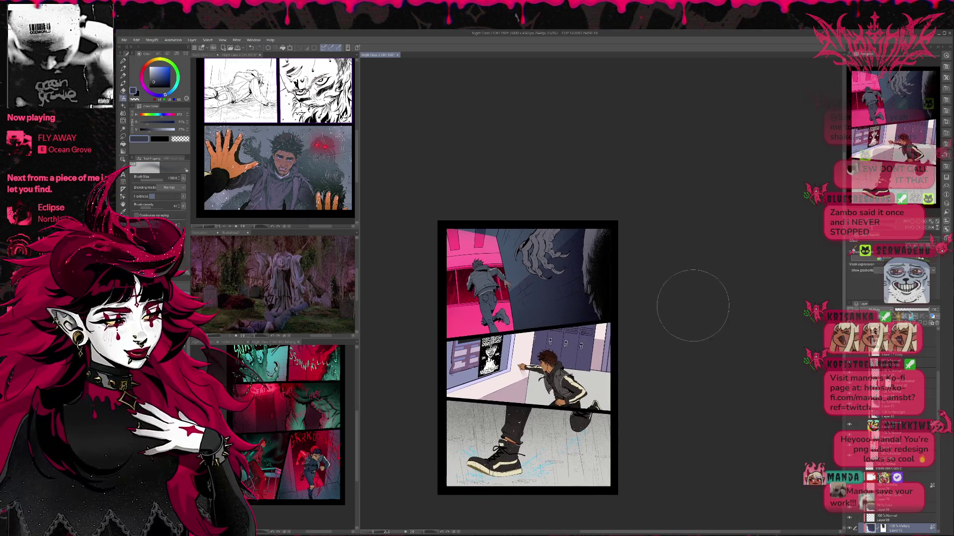
# Step: Compare the striped jacket layer, then duplicate Layer 55 for the running boy
pyautogui.scroll(1, 689, 298)
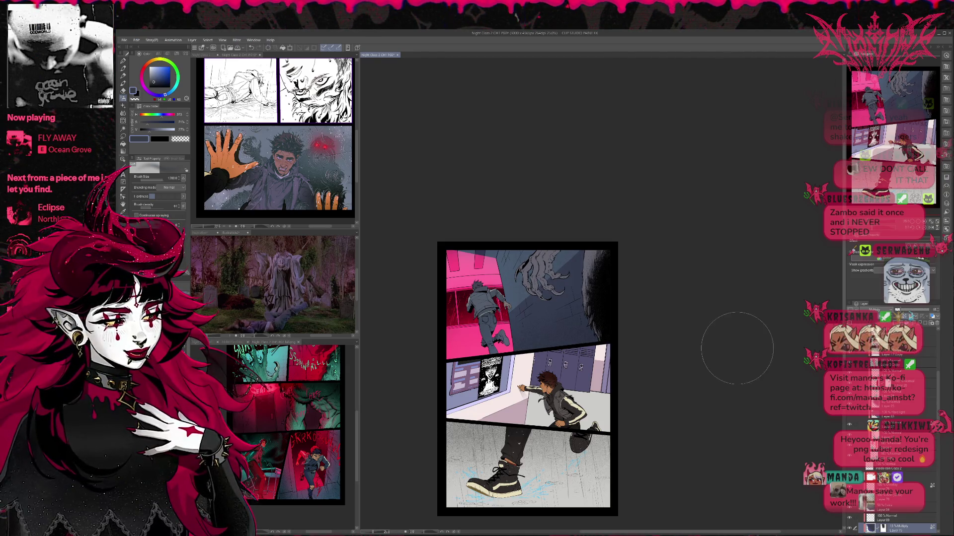
pyautogui.hscroll(-2, 724, 324)
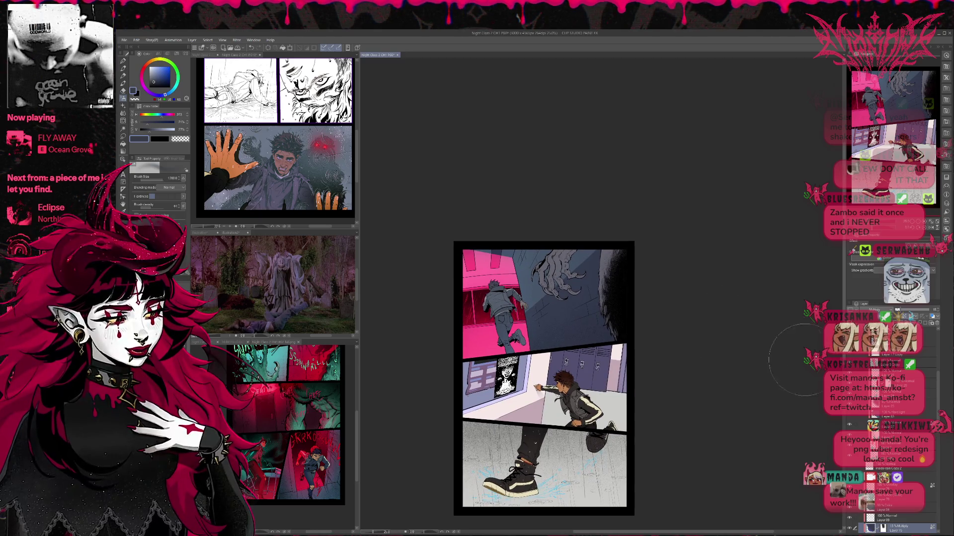
pyautogui.scroll(-3, 903, 425)
pyautogui.scroll(3, 903, 425)
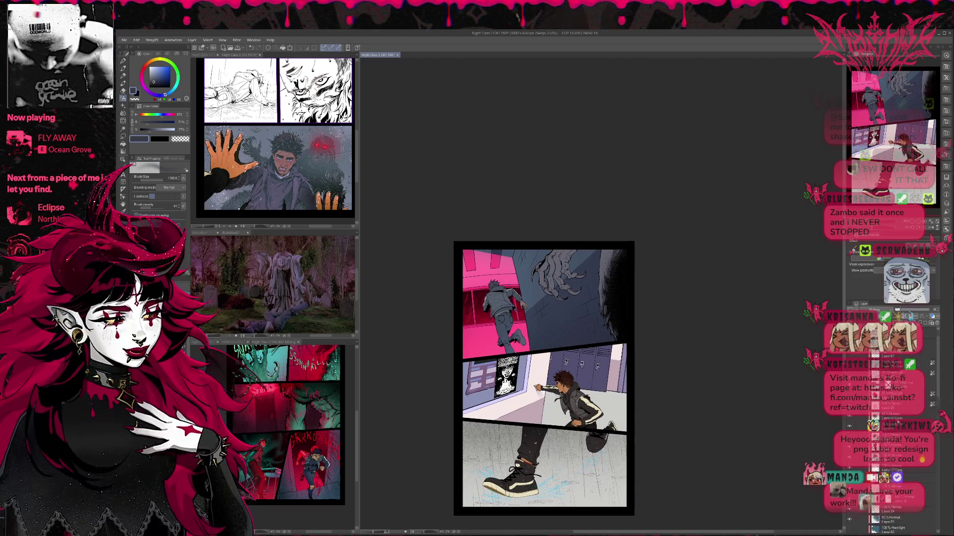
pyautogui.click(849, 424)
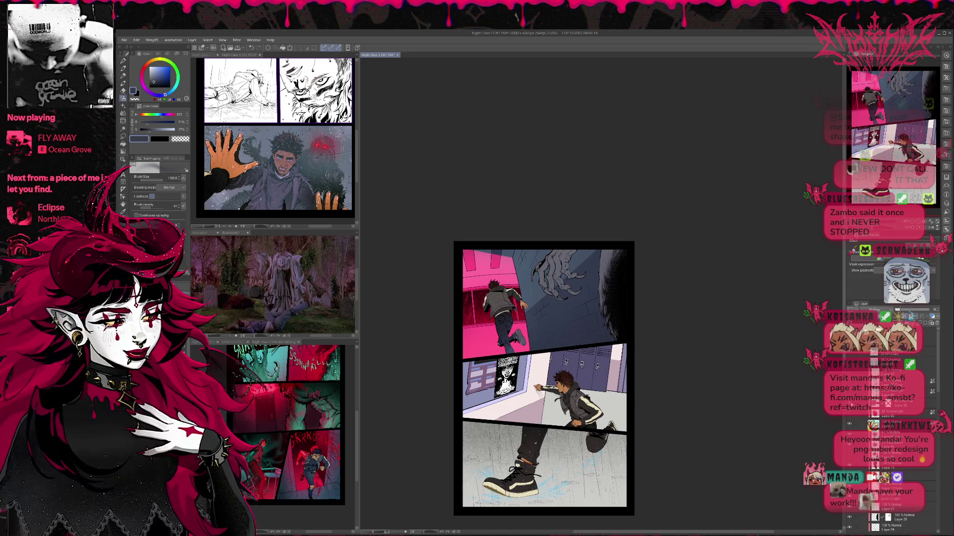
pyautogui.click(849, 424)
pyautogui.click(900, 406)
pyautogui.hotkey('ctrl', 'j')
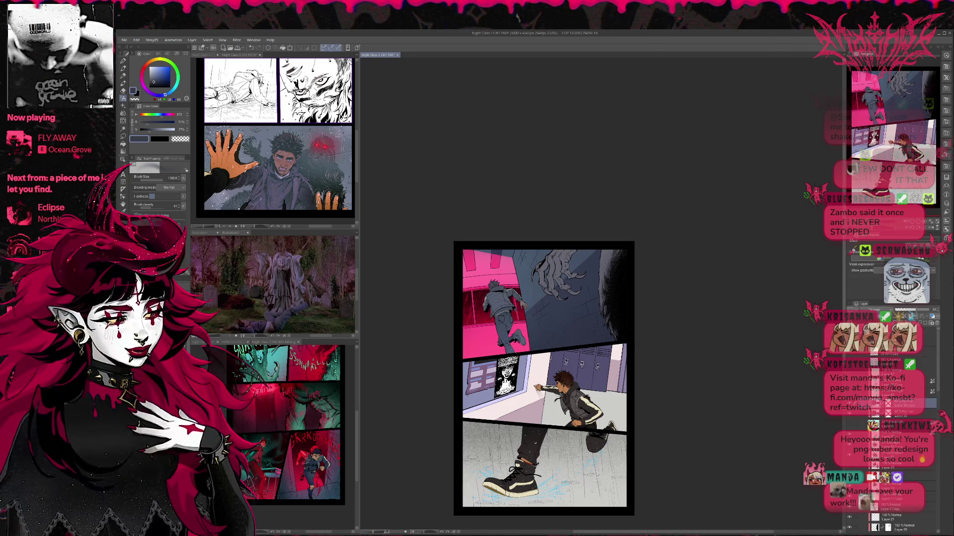
pyautogui.scroll(-2, 874, 309)
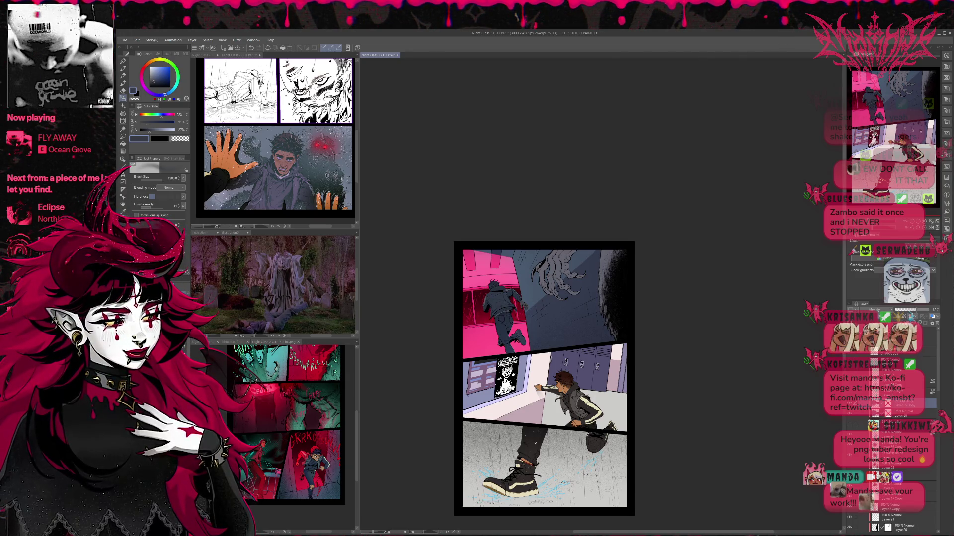
pyautogui.scroll(-5, 874, 412)
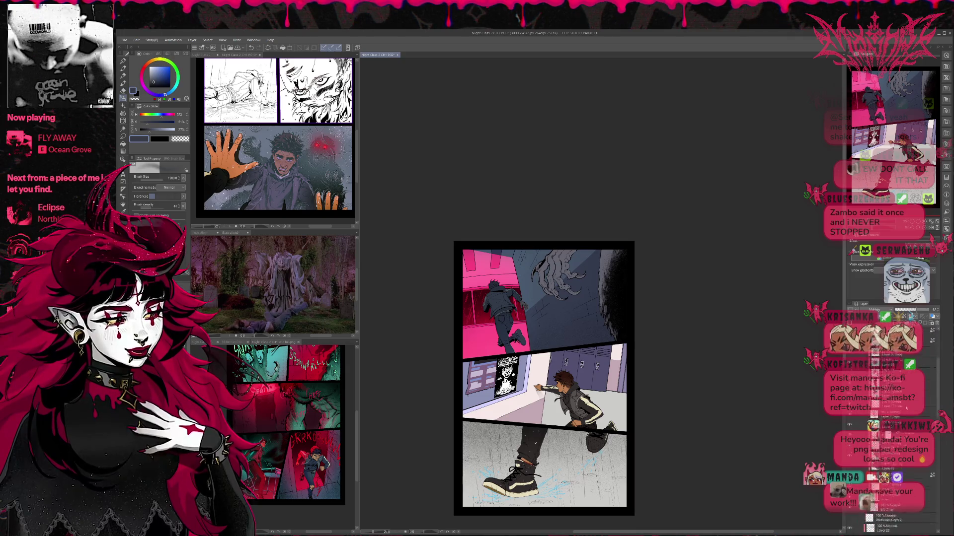
# Step: Paint crimson light over the running boy on the Hard Light colour layer
pyautogui.click(898, 417)
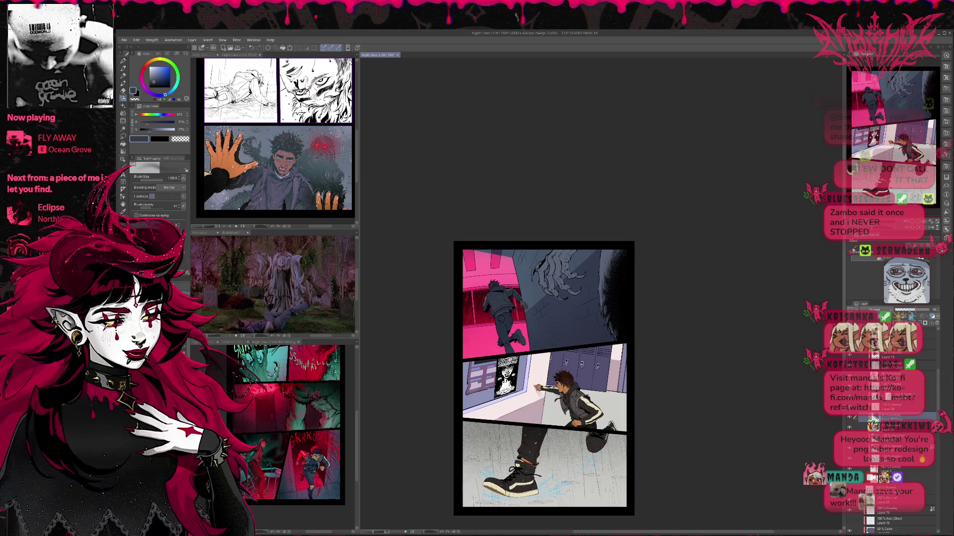
pyautogui.scroll(-1, 874, 310)
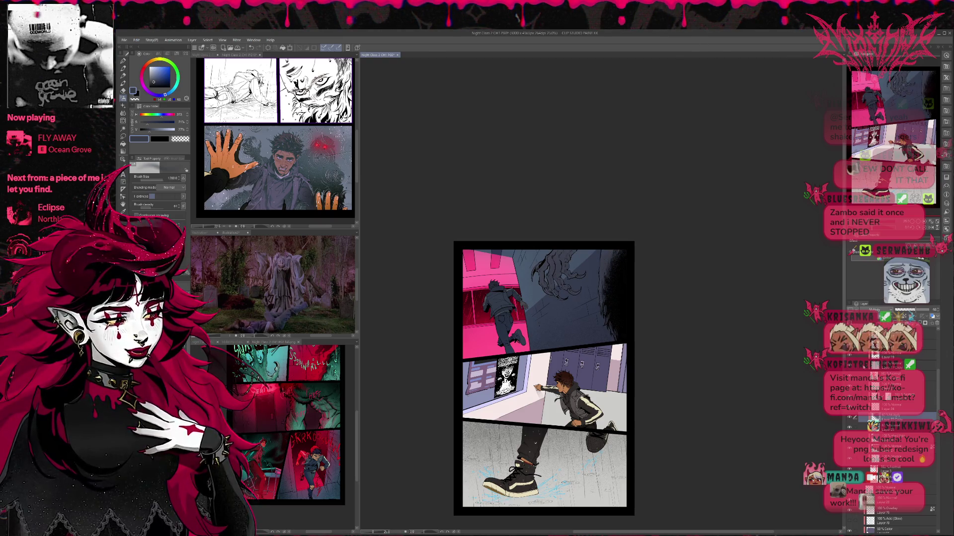
pyautogui.hscroll(-1, 740, 365)
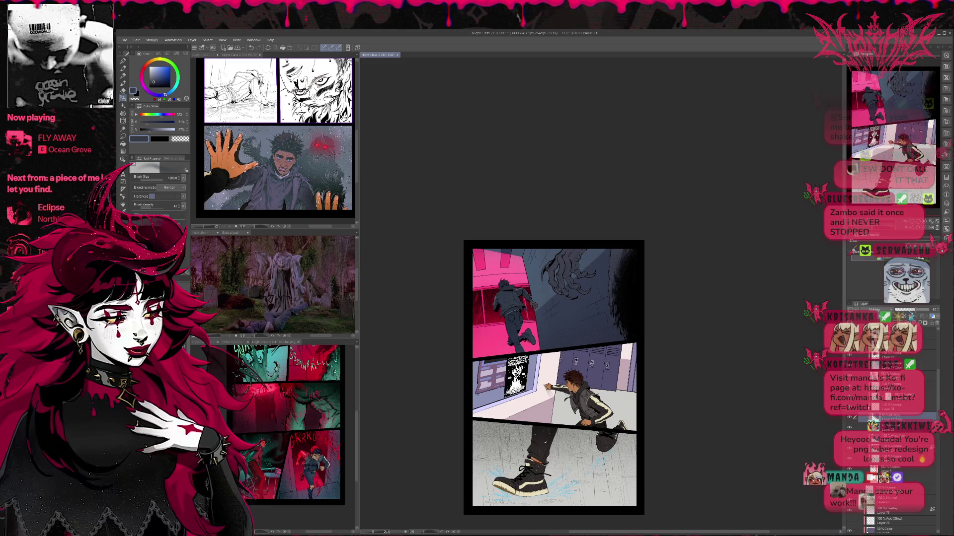
pyautogui.scroll(-5, 894, 447)
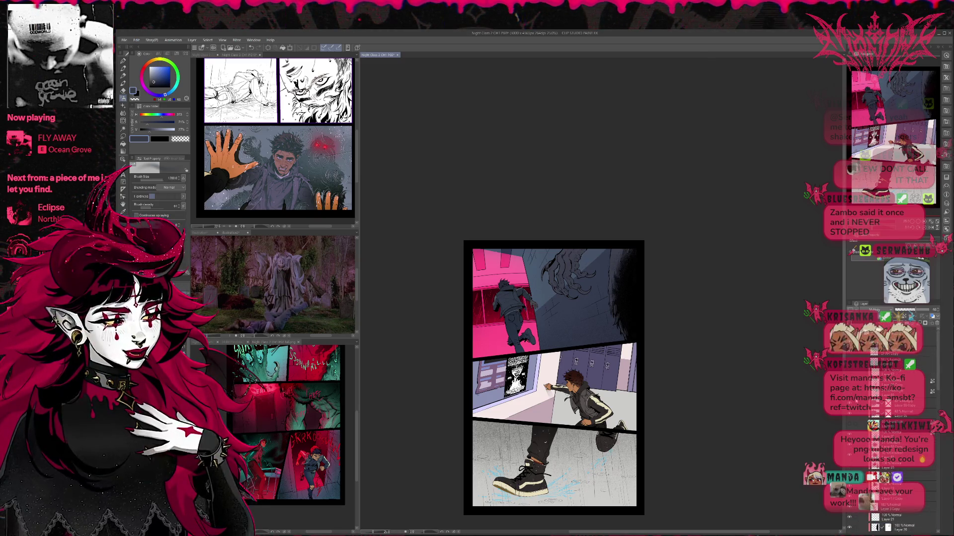
pyautogui.click(894, 393)
pyautogui.keyDown('alt'); pyautogui.click(500, 318); pyautogui.keyUp('alt')
pyautogui.moveTo(499, 318)
pyautogui.mouseDown()
pyautogui.moveTo(517, 303)
pyautogui.moveTo(497, 318)
pyautogui.moveTo(517, 308)
pyautogui.moveTo(512, 323)
pyautogui.mouseUp()
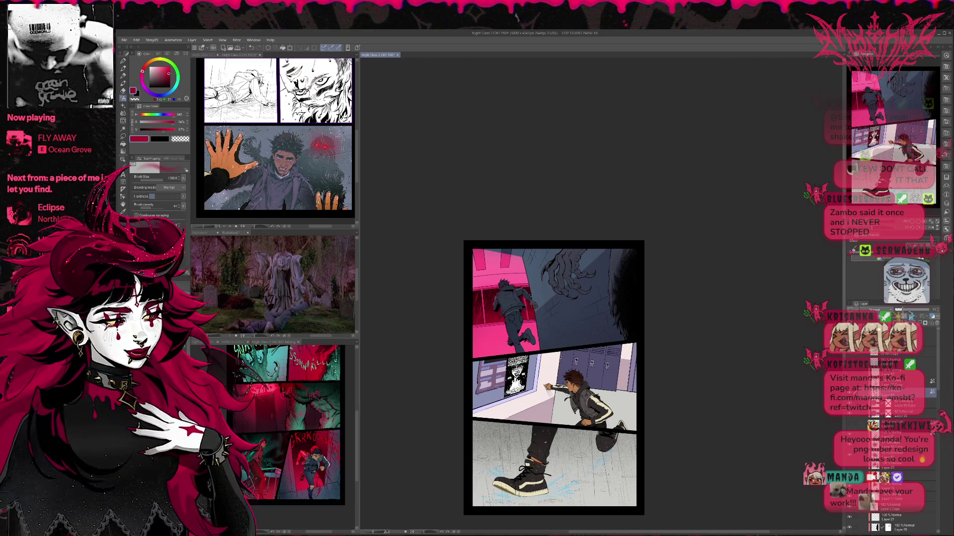
# Step: Test the layer opacity at 48, then revert it to 100
pyautogui.scroll(-1, 876, 311)
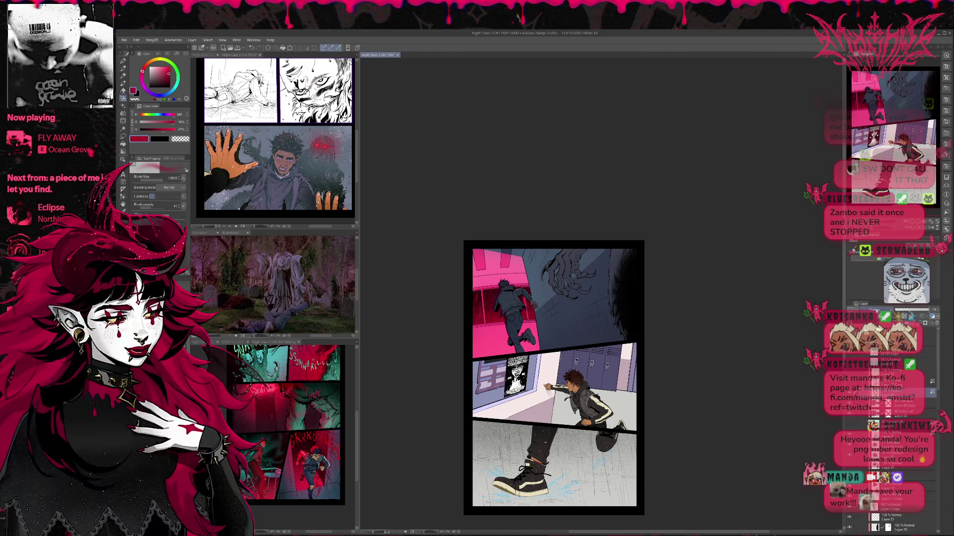
pyautogui.scroll(-1, 875, 311)
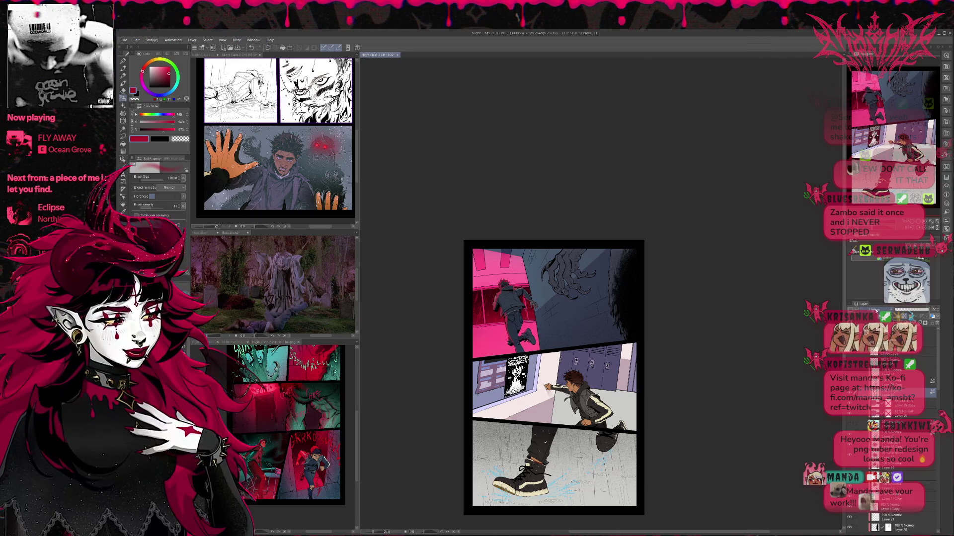
pyautogui.scroll(-1, 875, 311)
pyautogui.scroll(-1, 876, 311)
pyautogui.scroll(-3, 876, 311)
pyautogui.scroll(-2, 876, 311)
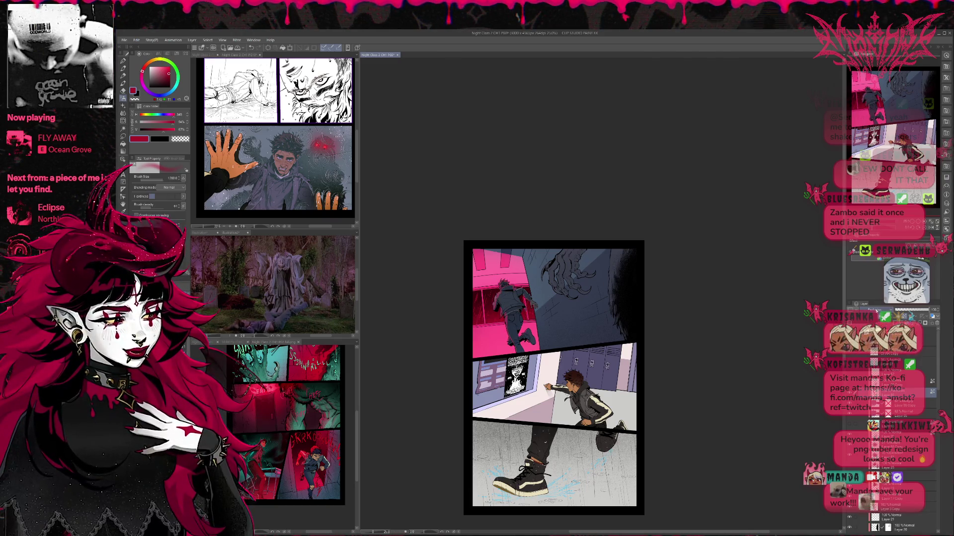
pyautogui.scroll(-2, 876, 311)
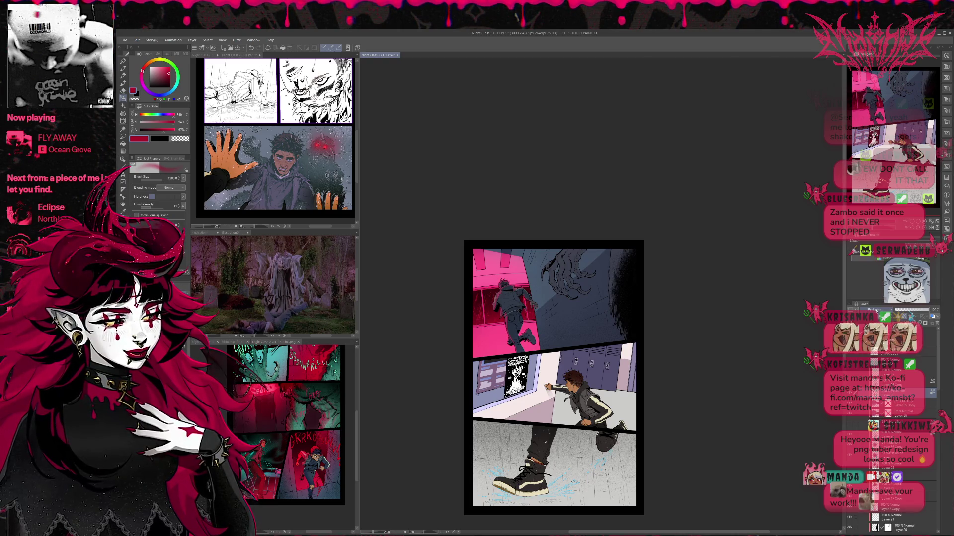
pyautogui.click(912, 312)
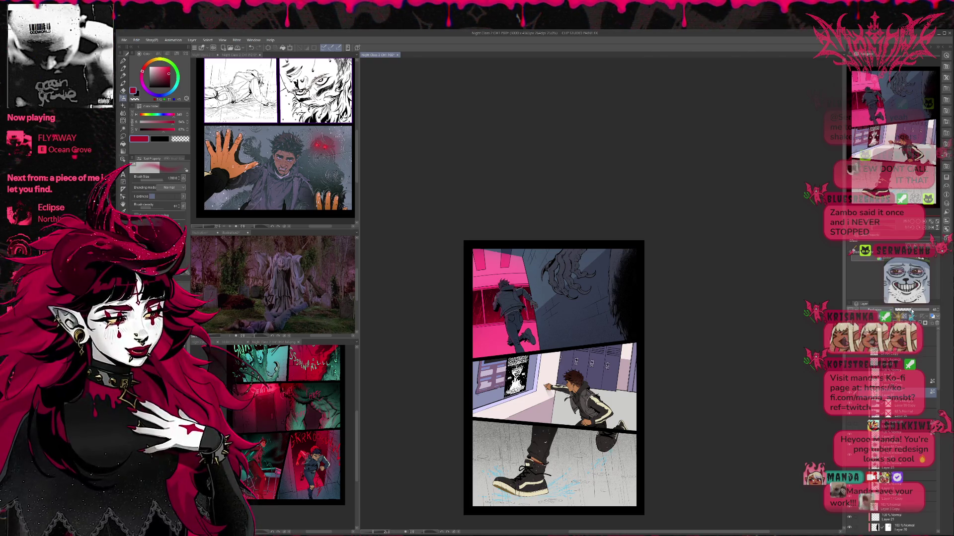
pyautogui.hotkey('ctrl', 'z')
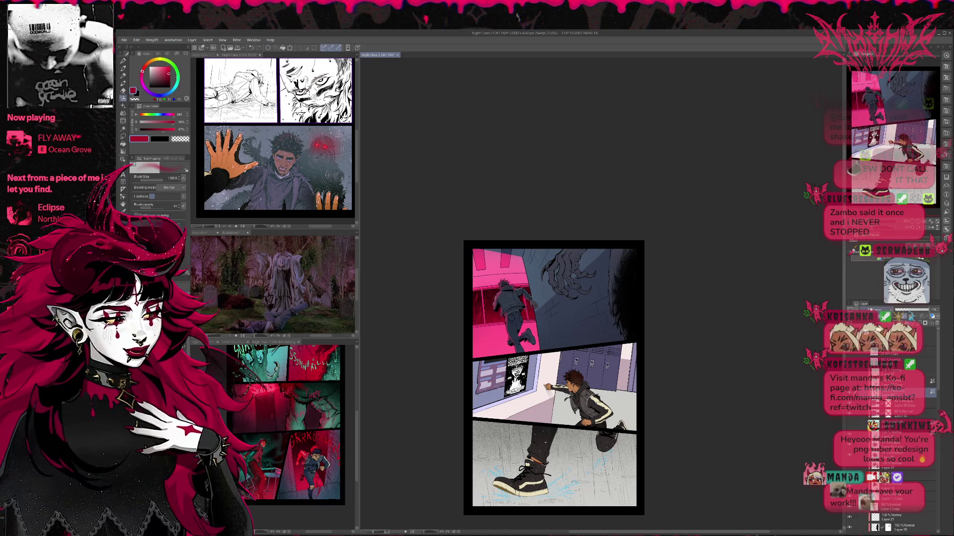
pyautogui.scroll(5, 876, 310)
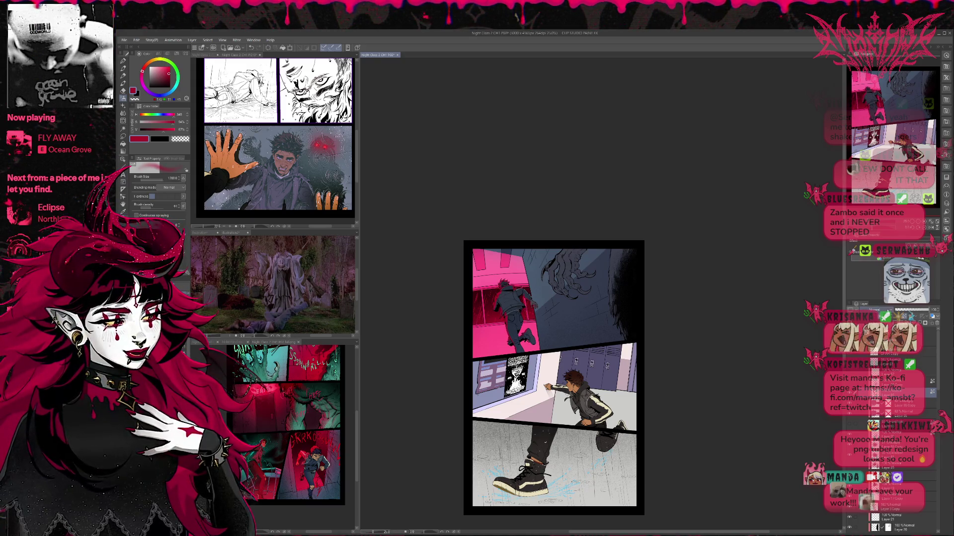
pyautogui.scroll(2, 519, 309)
pyautogui.scroll(1, 564, 310)
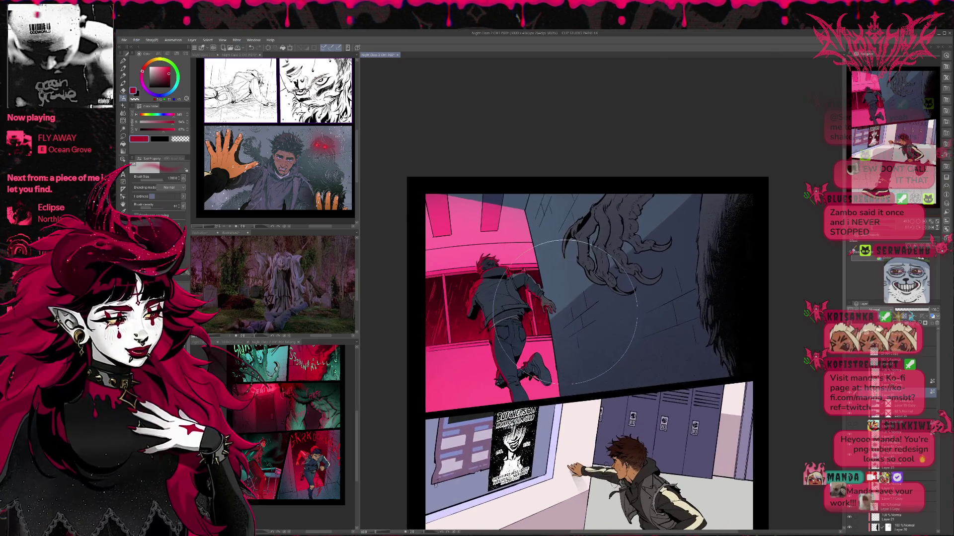
# Step: Mirror the page view horizontally and reposition it
pyautogui.press('h')
pyautogui.moveTo(563, 310); pyautogui.dragTo(655, 387)
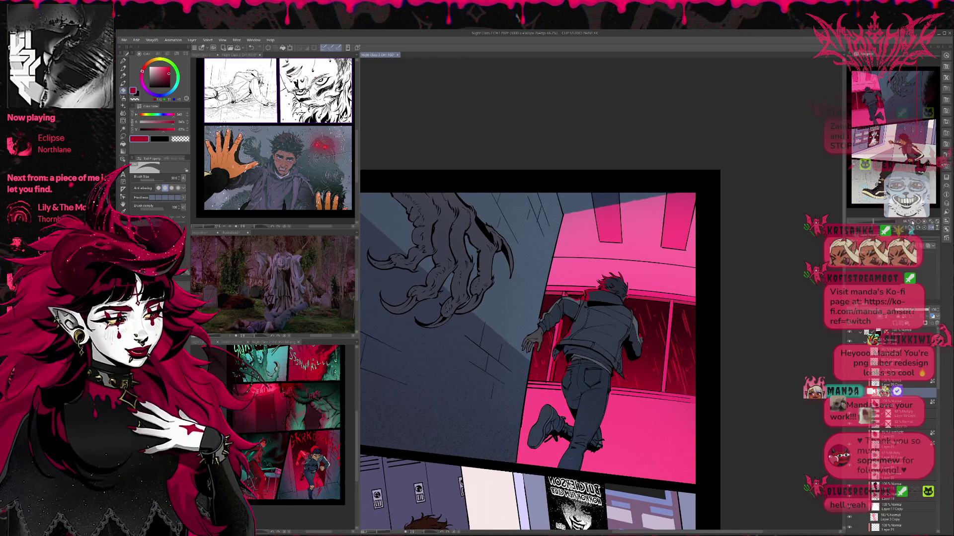
pyautogui.scroll(-2, 724, 309)
pyautogui.moveTo(936, 396); pyautogui.dragTo(945, 431)
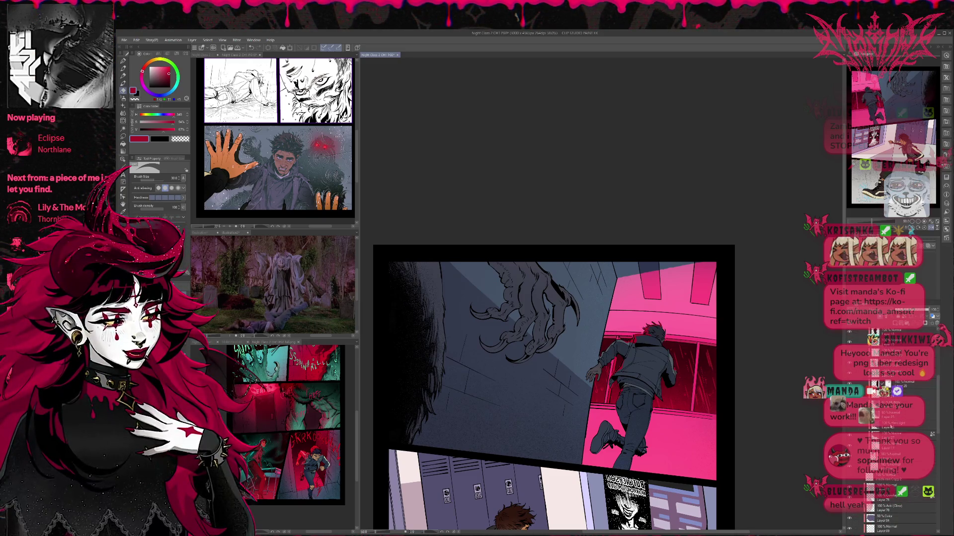
# Step: Show the clawed hand's colour layer for flesh tones and display the PG6 flats only page
pyautogui.click(891, 426)
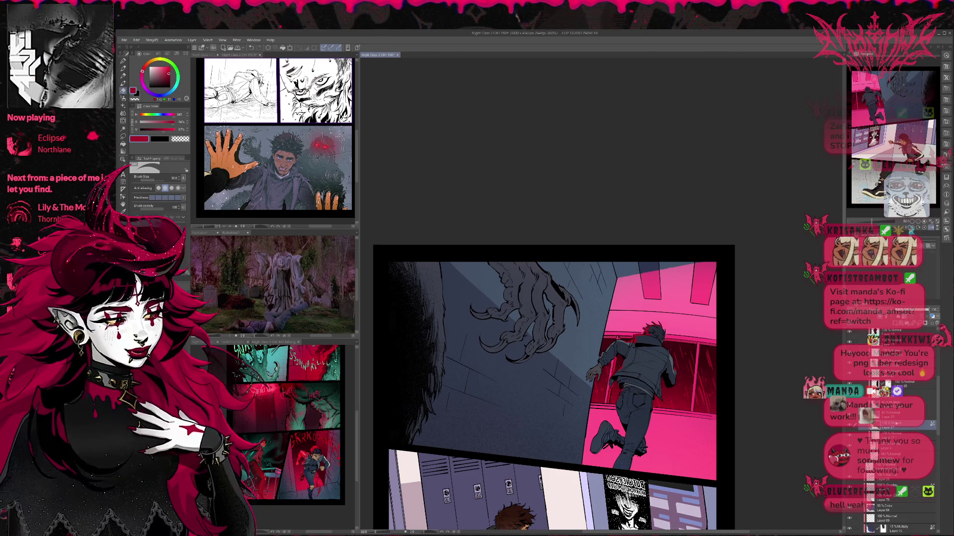
pyautogui.click(849, 426)
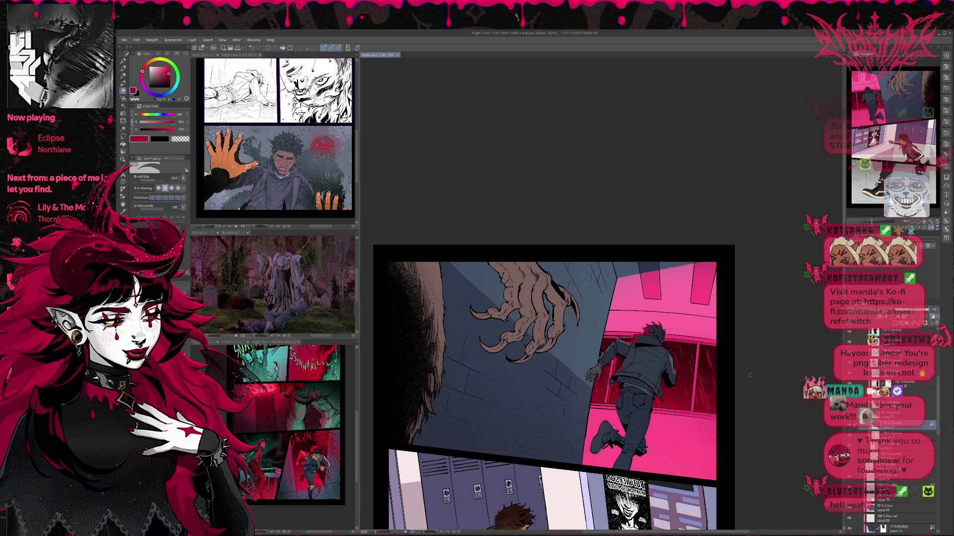
pyautogui.click(205, 54)
pyautogui.scroll(-3, 269, 139)
pyautogui.scroll(3, 256, 208)
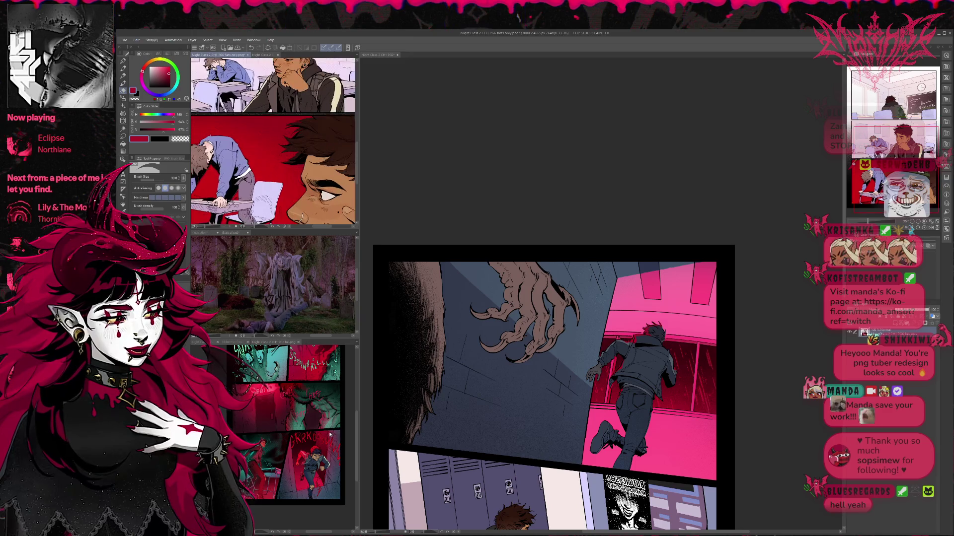
# Step: Bring the desk figure into view and sample near-black and brown hair colours from it
pyautogui.moveTo(256, 208); pyautogui.dragTo(301, 189)
pyautogui.keyDown('alt'); pyautogui.click(236, 139); pyautogui.keyUp('alt')
pyautogui.keyDown('alt'); pyautogui.click(228, 154); pyautogui.keyUp('alt')
pyautogui.keyDown('alt'); pyautogui.click(221, 124); pyautogui.keyUp('alt')
pyautogui.press('p')
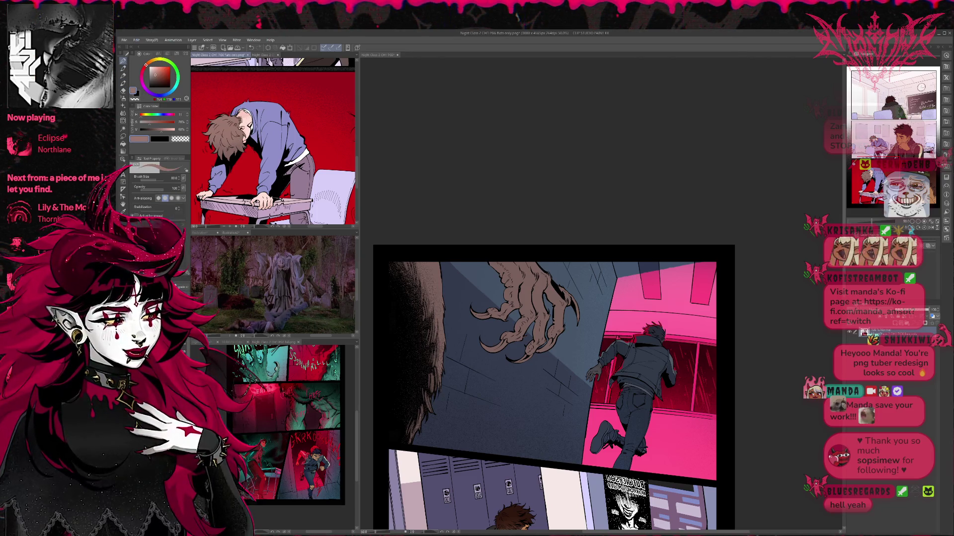
pyautogui.press('e')
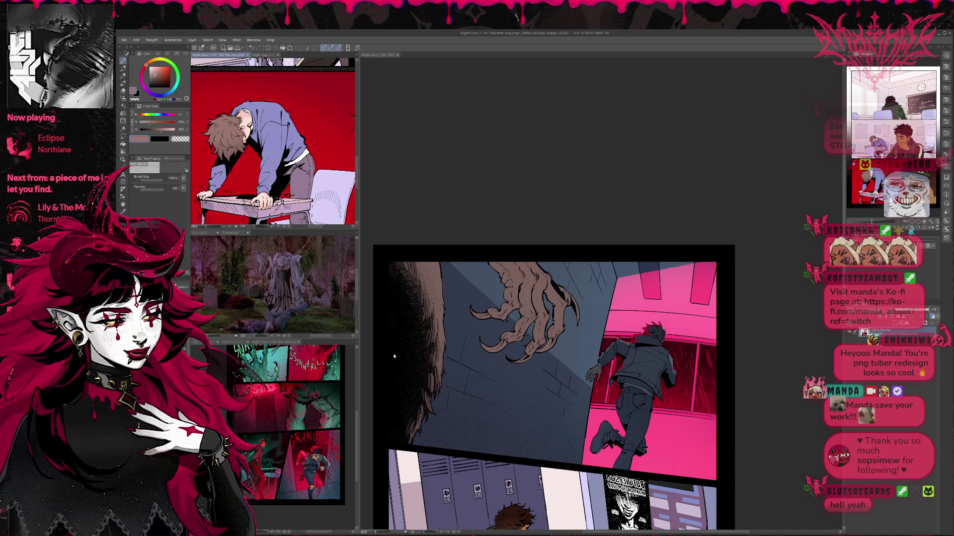
# Step: Return to the main page with the pen and sample pale and darker pinks from the claw
pyautogui.click(393, 356)
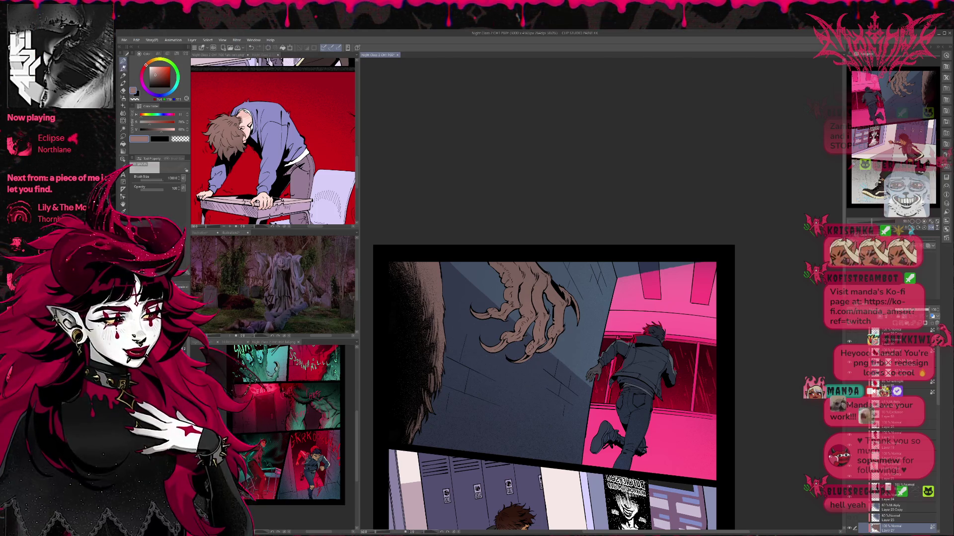
pyautogui.press('p')
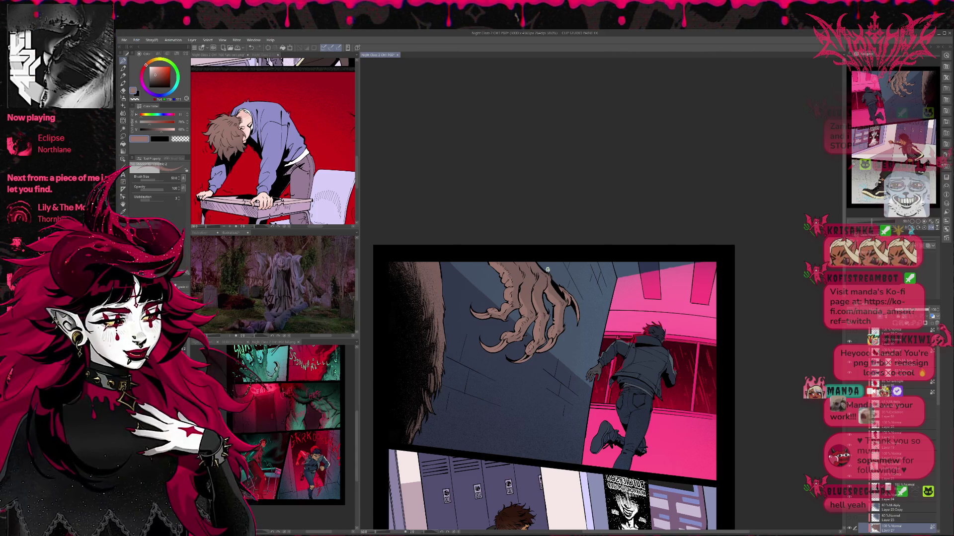
pyautogui.keyDown('alt'); pyautogui.click(497, 342); pyautogui.keyUp('alt')
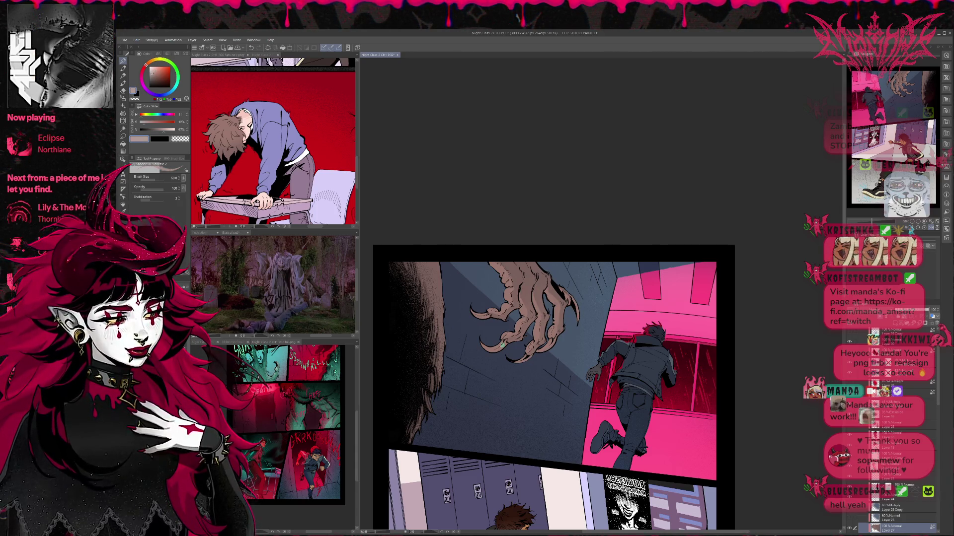
pyautogui.keyDown('alt'); pyautogui.click(494, 347); pyautogui.keyUp('alt')
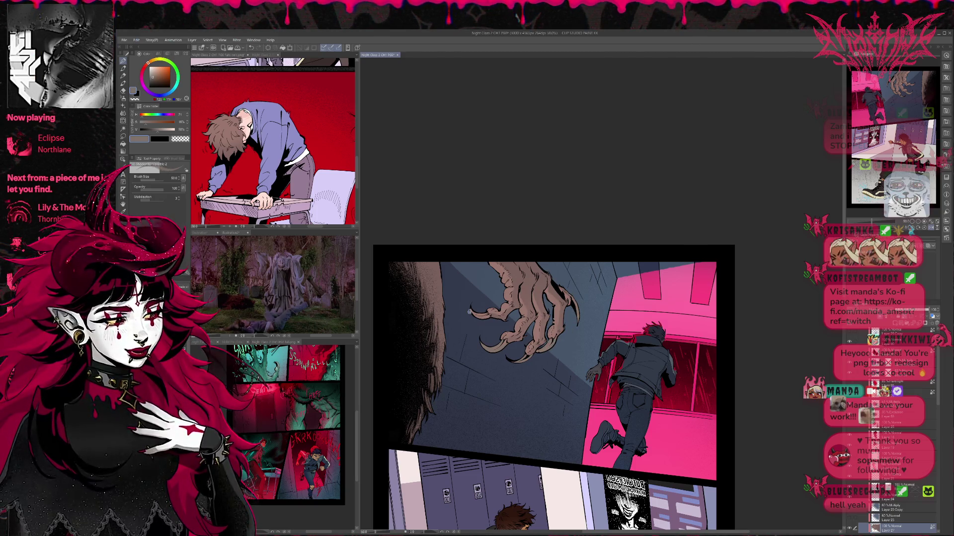
pyautogui.keyDown('alt'); pyautogui.click(504, 335); pyautogui.keyUp('alt')
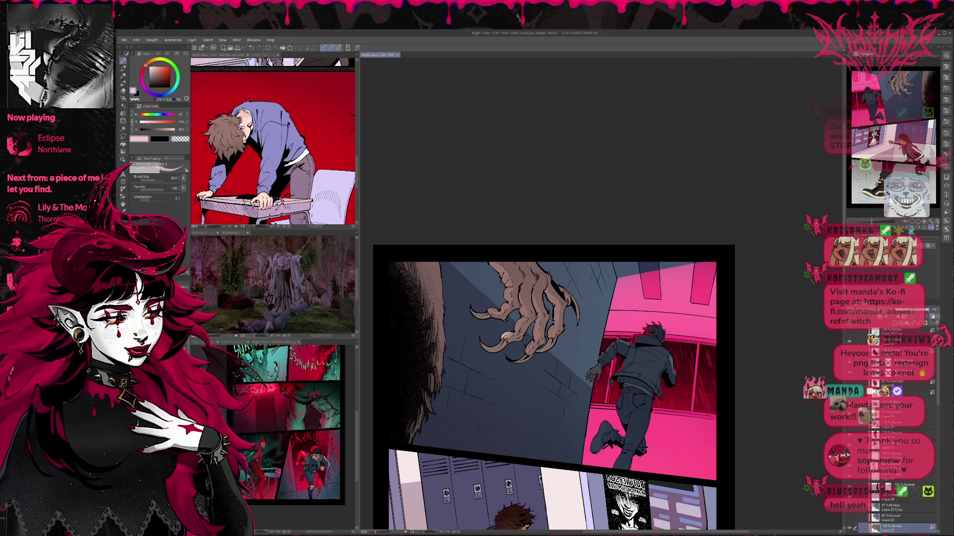
pyautogui.keyDown('alt'); pyautogui.click(520, 321); pyautogui.keyUp('alt')
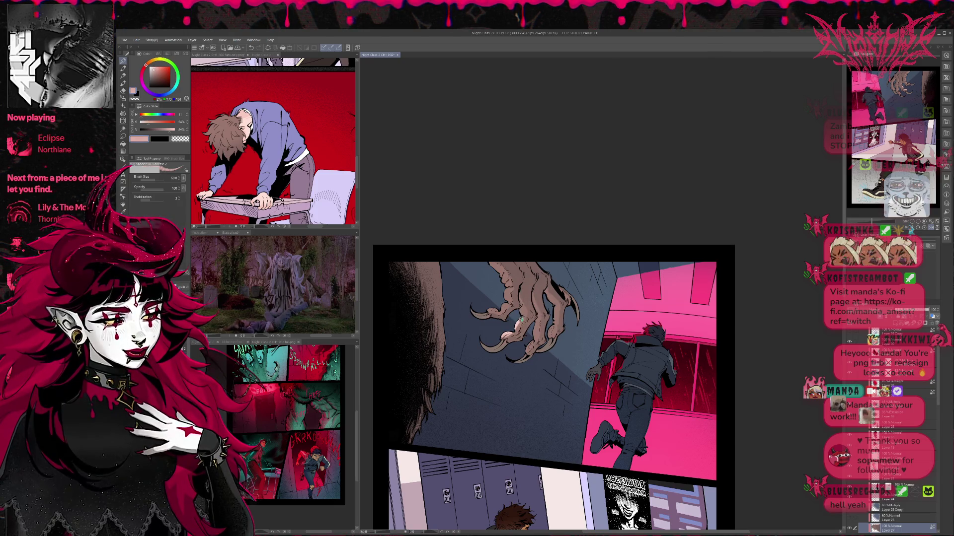
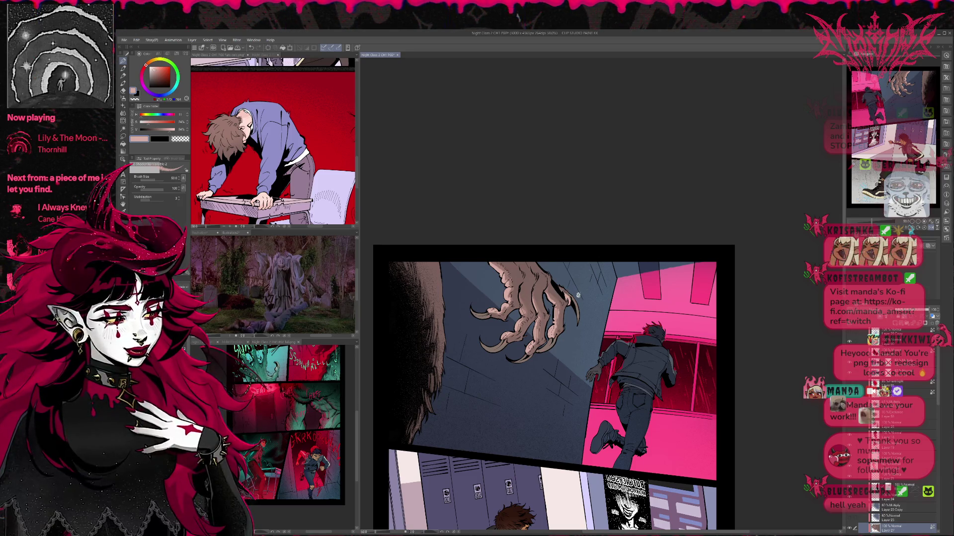
# Step: Return to the hallway chase page and sample a dark tan from the monster's claw
pyautogui.scroll(1, 571, 293)
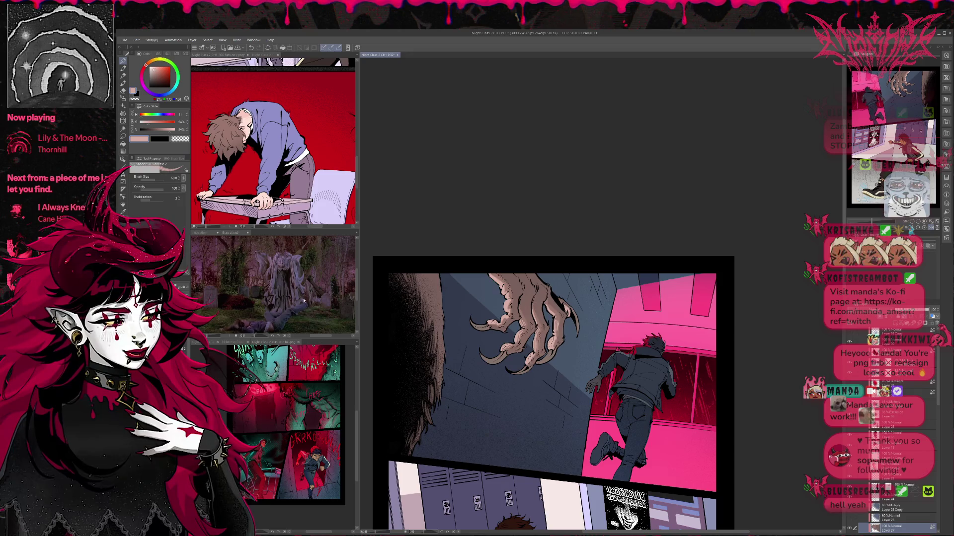
pyautogui.click(253, 179)
pyautogui.click(779, 378)
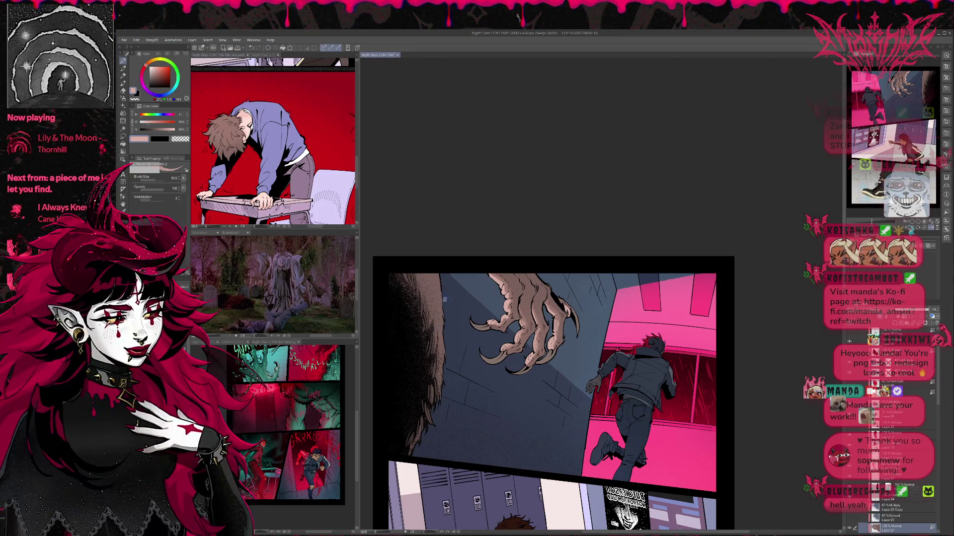
pyautogui.keyDown('alt'); pyautogui.click(515, 295); pyautogui.keyUp('alt')
pyautogui.keyDown('alt'); pyautogui.click(512, 293); pyautogui.keyUp('alt')
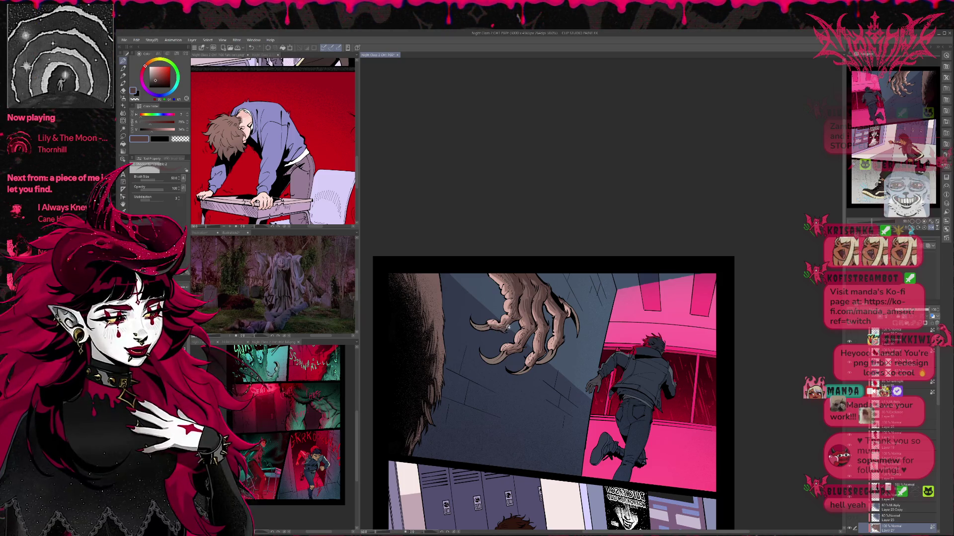
pyautogui.moveTo(597, 305); pyautogui.dragTo(603, 318)
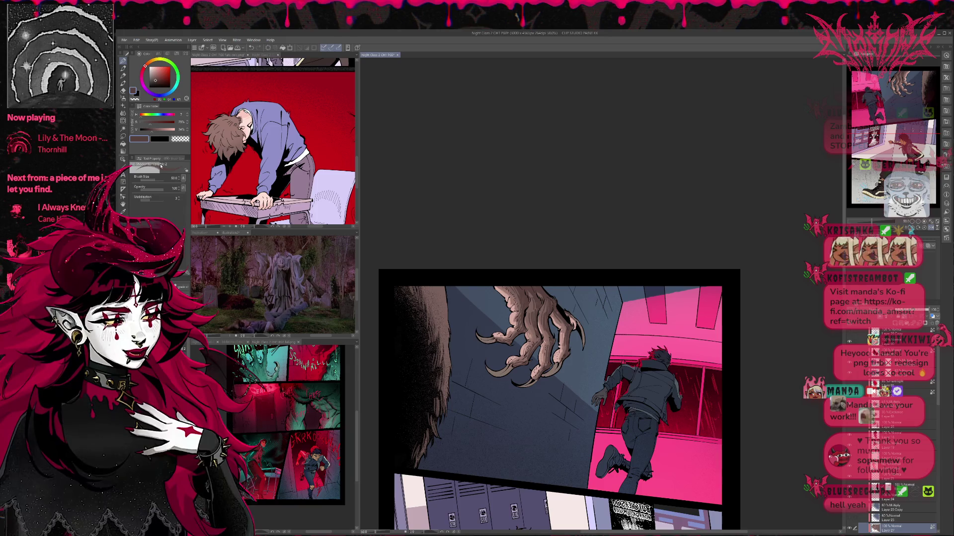
# Step: Load light pink from the claw on Kyle's Manga brush at size 50, then save
pyautogui.press('b')
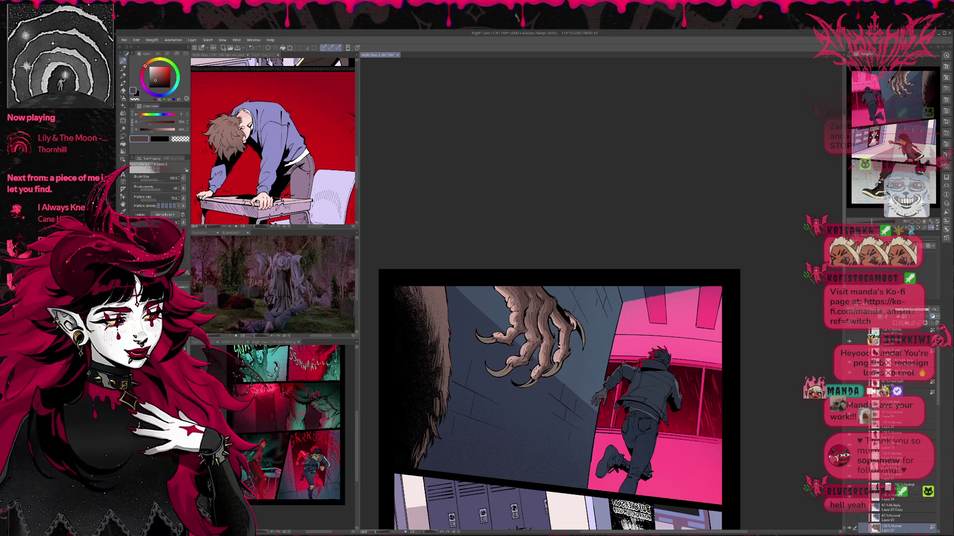
pyautogui.keyDown('alt'); pyautogui.click(501, 290); pyautogui.keyUp('alt')
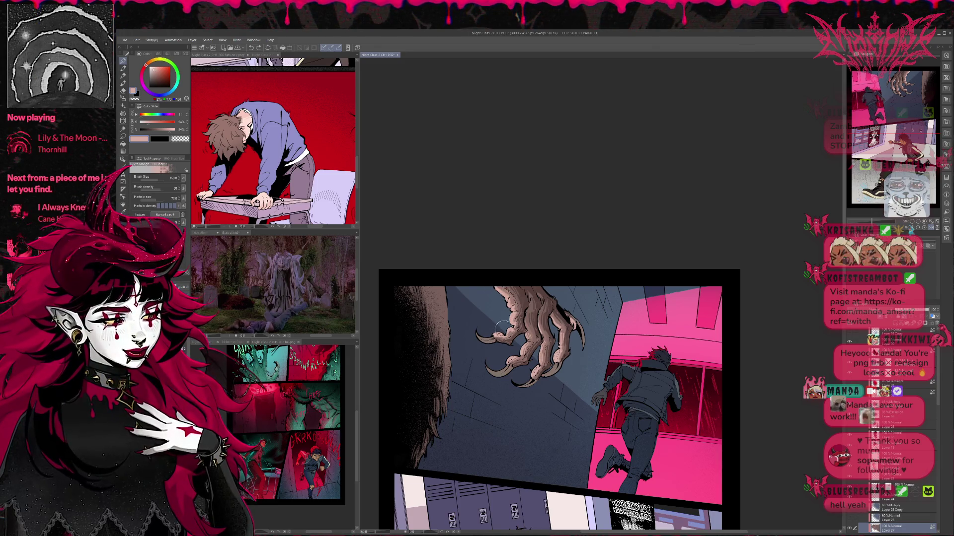
pyautogui.press('[')
pyautogui.press('[')
pyautogui.press('[')
pyautogui.press('[')
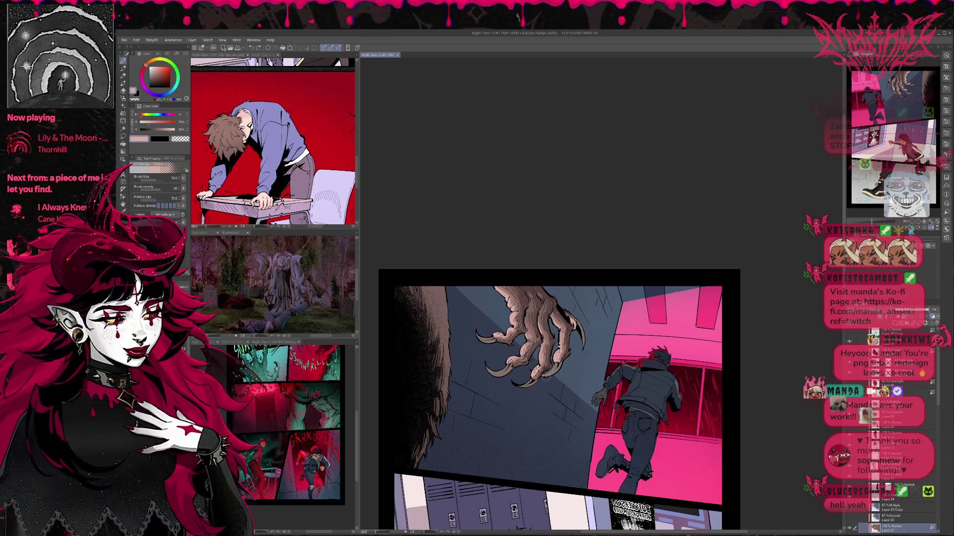
pyautogui.press('e')
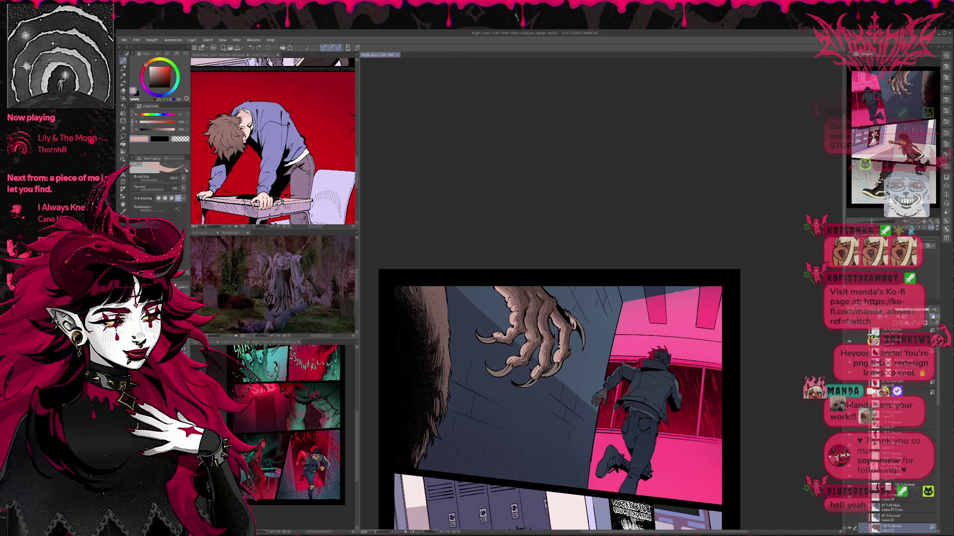
pyautogui.press('b')
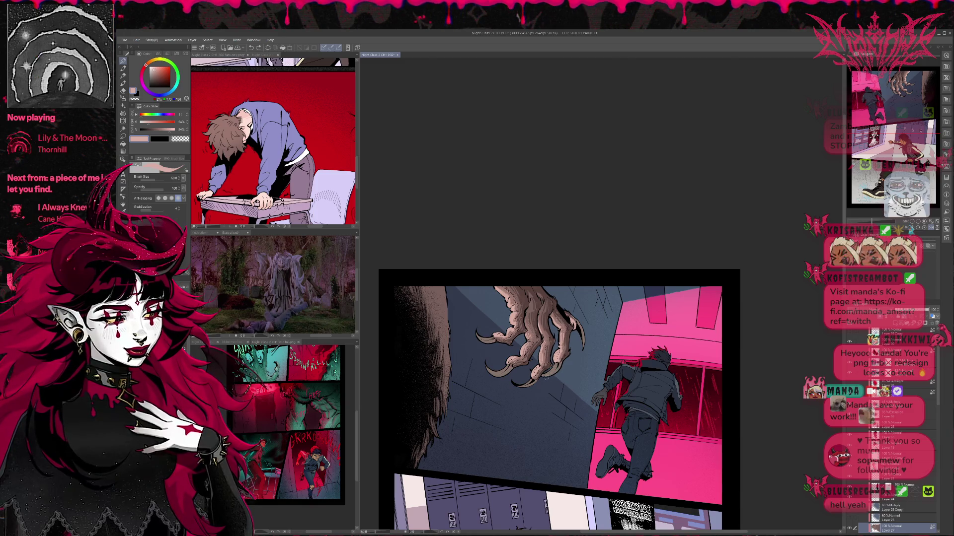
pyautogui.press('[')
pyautogui.press('[')
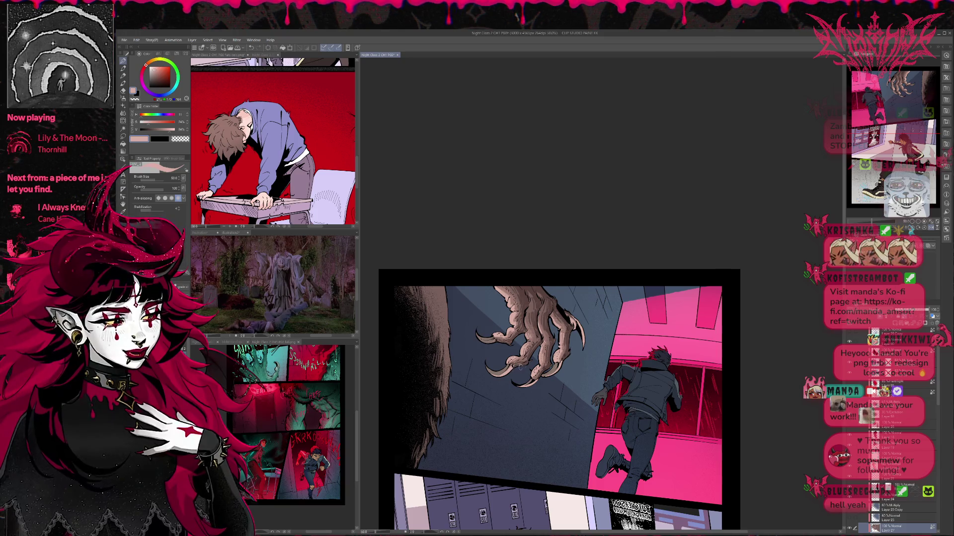
pyautogui.hotkey('ctrl', 's')
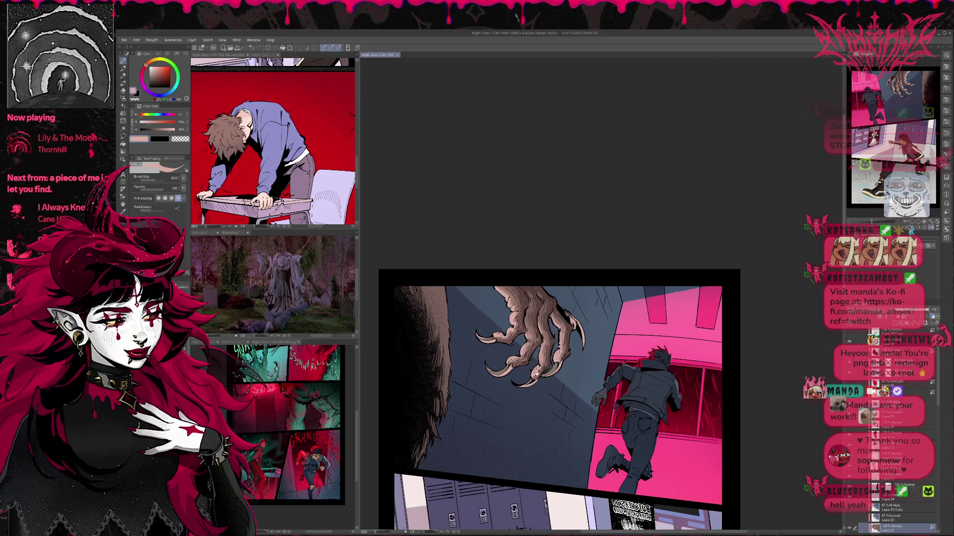
pyautogui.moveTo(544, 385); pyautogui.dragTo(545, 387)
# Step: Sample a dark bluish grey from the hallway and set the brush size to 150
pyautogui.keyDown('alt'); pyautogui.click(520, 303); pyautogui.keyUp('alt')
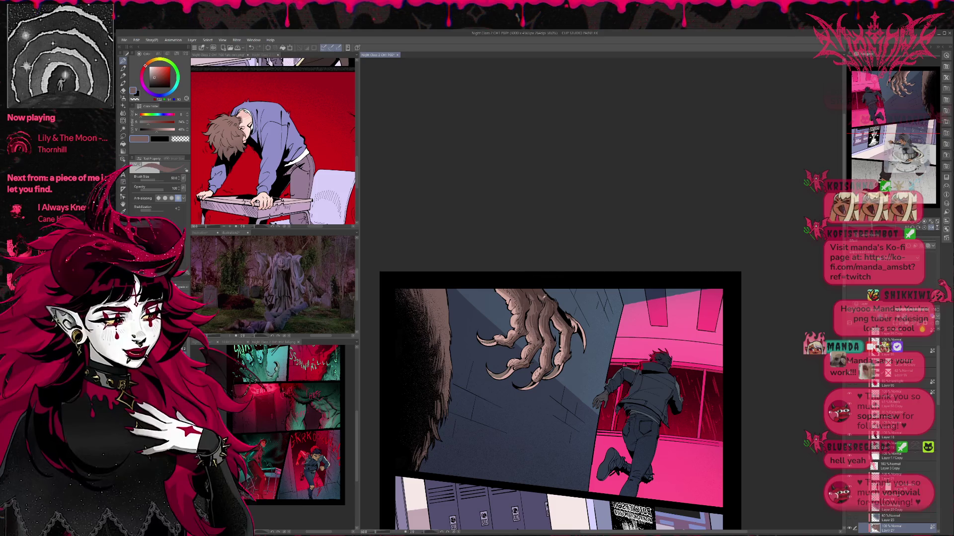
pyautogui.moveTo(542, 294); pyautogui.dragTo(552, 295)
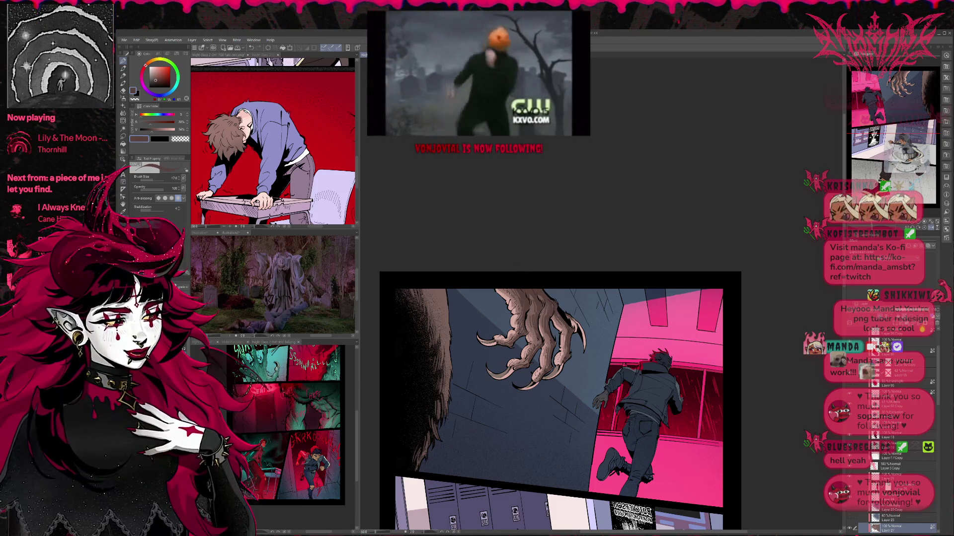
pyautogui.moveTo(447, 336); pyautogui.dragTo(434, 336)
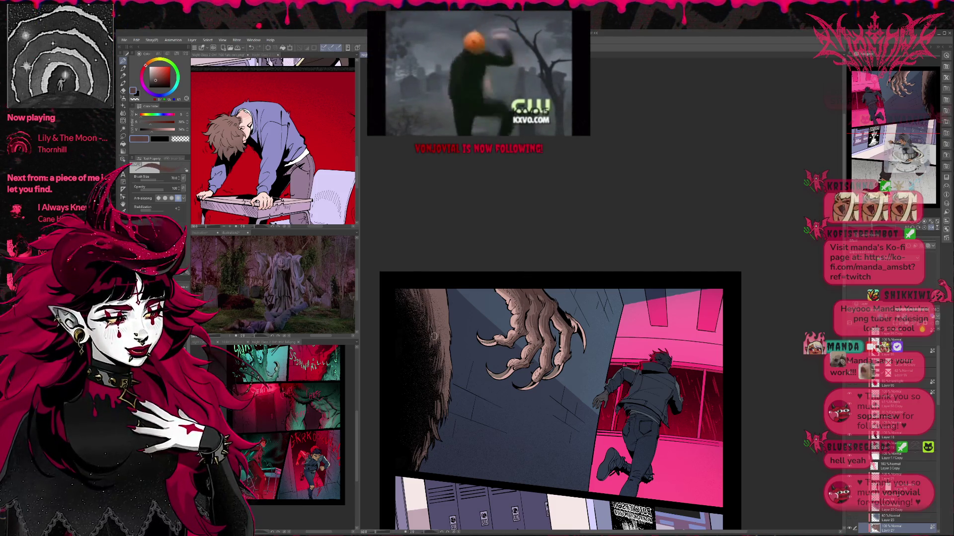
pyautogui.press('p')
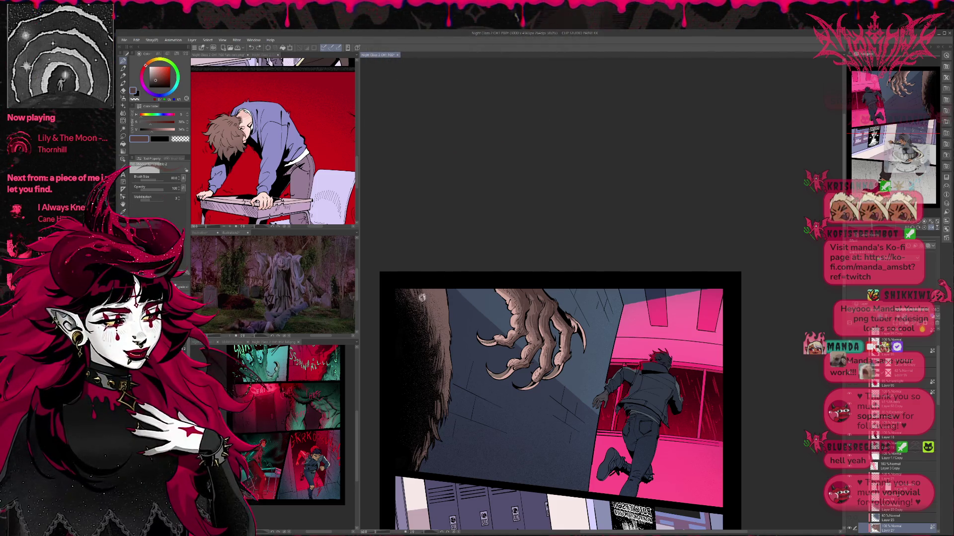
pyautogui.press(']')
pyautogui.press(']')
pyautogui.press(']')
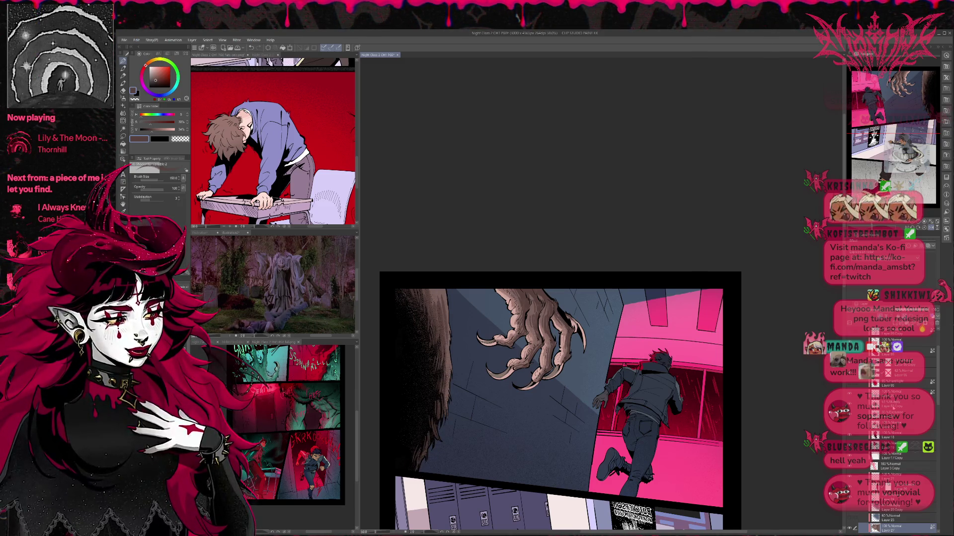
pyautogui.click(849, 518)
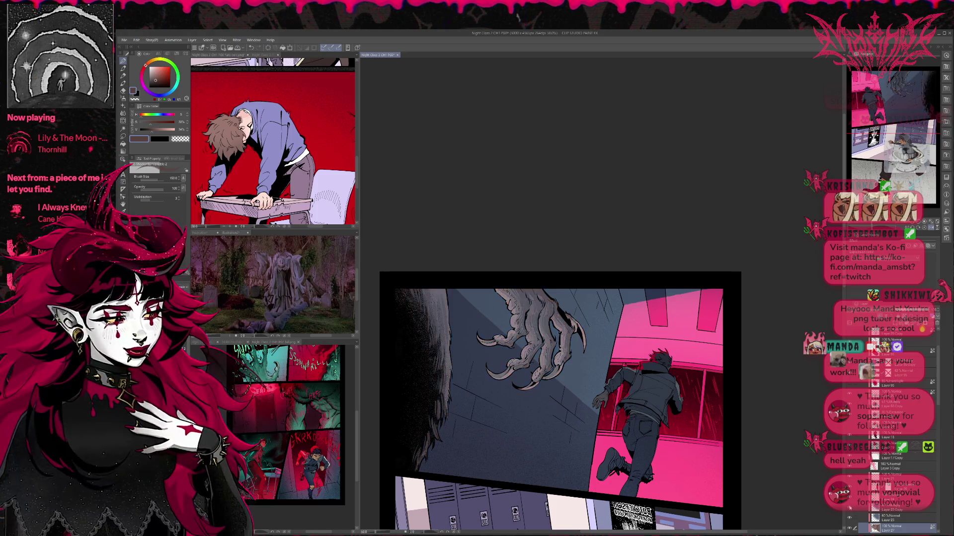
# Step: Toggle the claw colouring layer's visibility to compare, then select Layer 23
pyautogui.click(849, 509)
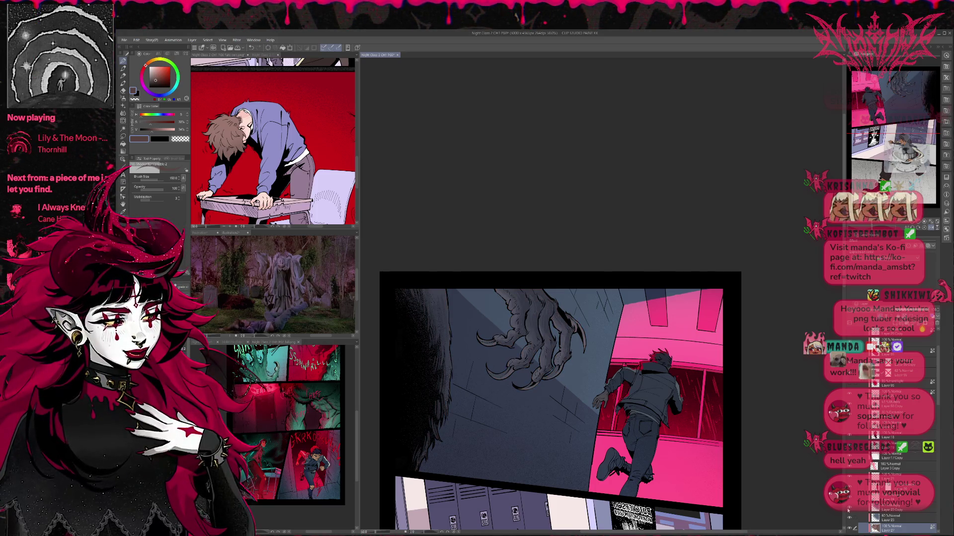
pyautogui.click(849, 519)
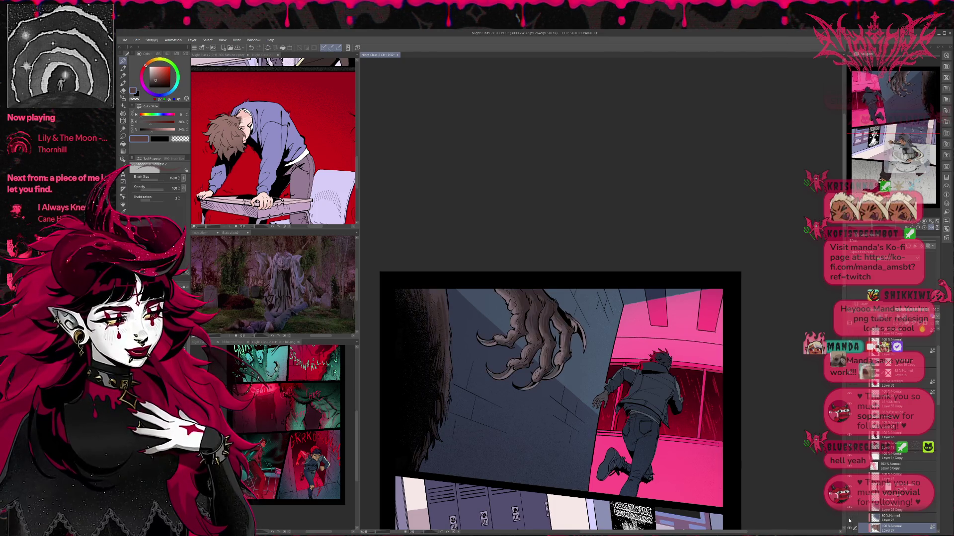
pyautogui.click(849, 518)
pyautogui.click(882, 516)
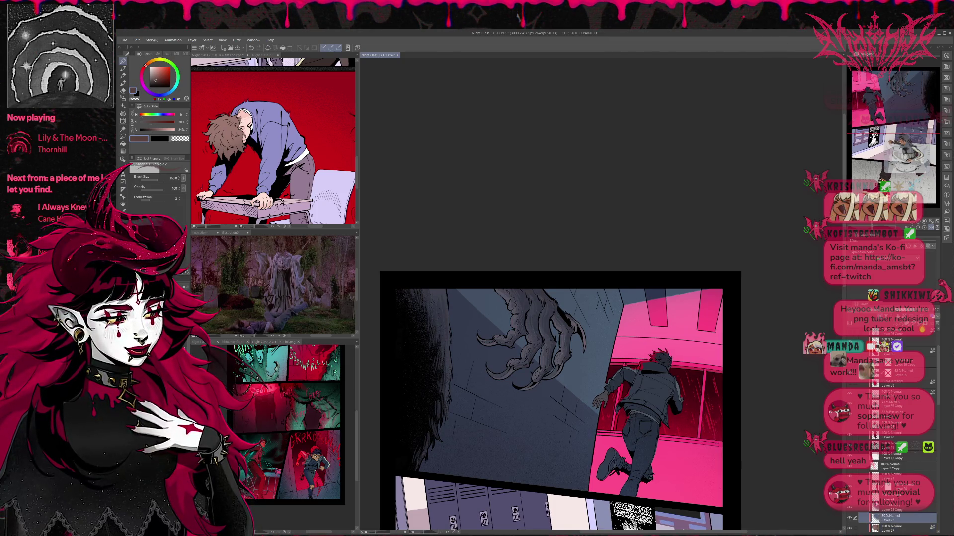
pyautogui.click(851, 510)
pyautogui.click(849, 518)
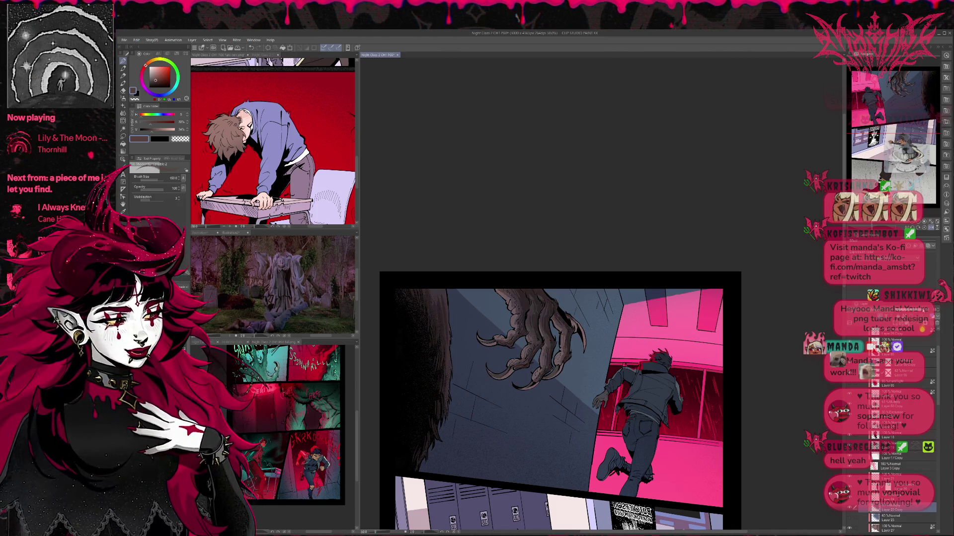
pyautogui.click(861, 518)
# Step: Set Layer 23 to Color Burn at about 35% opacity and flip the canvas horizontally
pyautogui.click(932, 310)
pyautogui.click(934, 311)
pyautogui.click(936, 311)
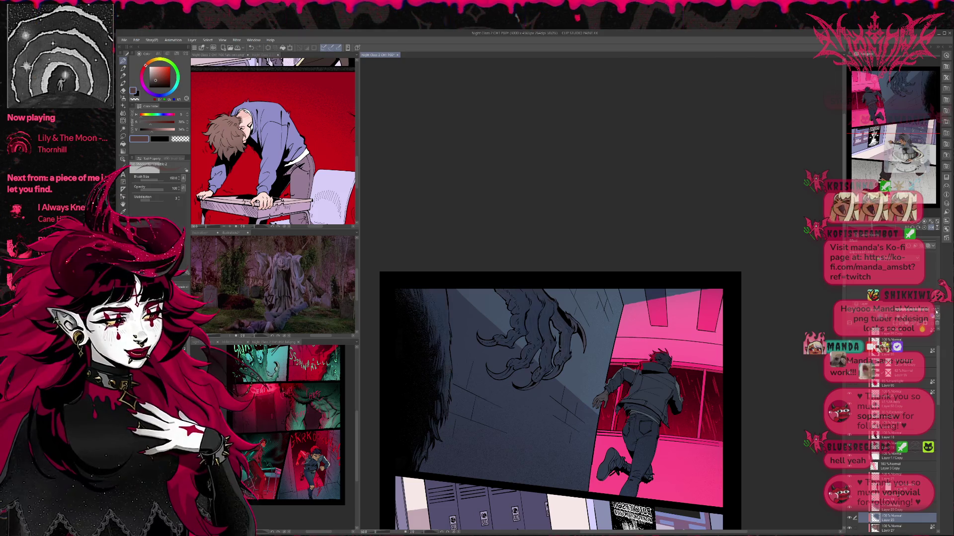
pyautogui.click(911, 310)
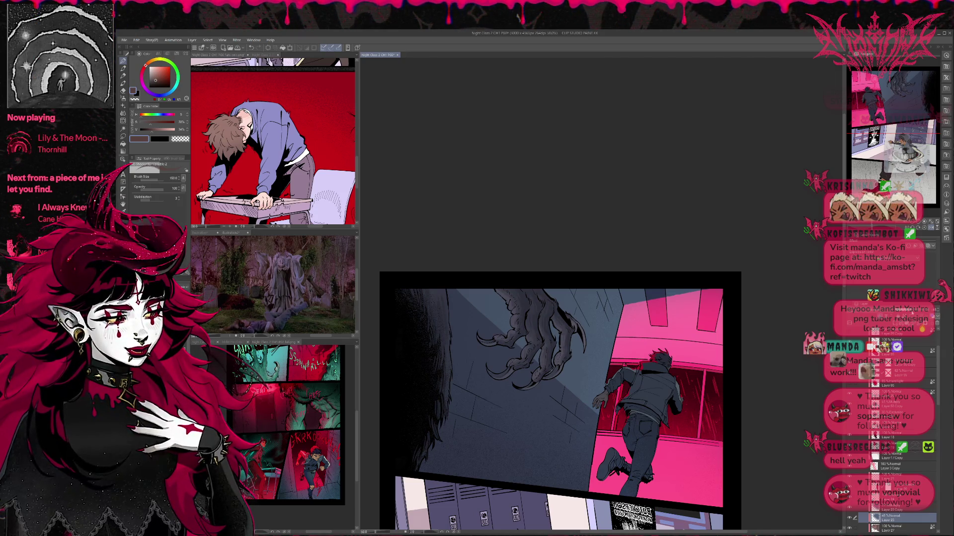
pyautogui.moveTo(912, 311); pyautogui.dragTo(949, 315)
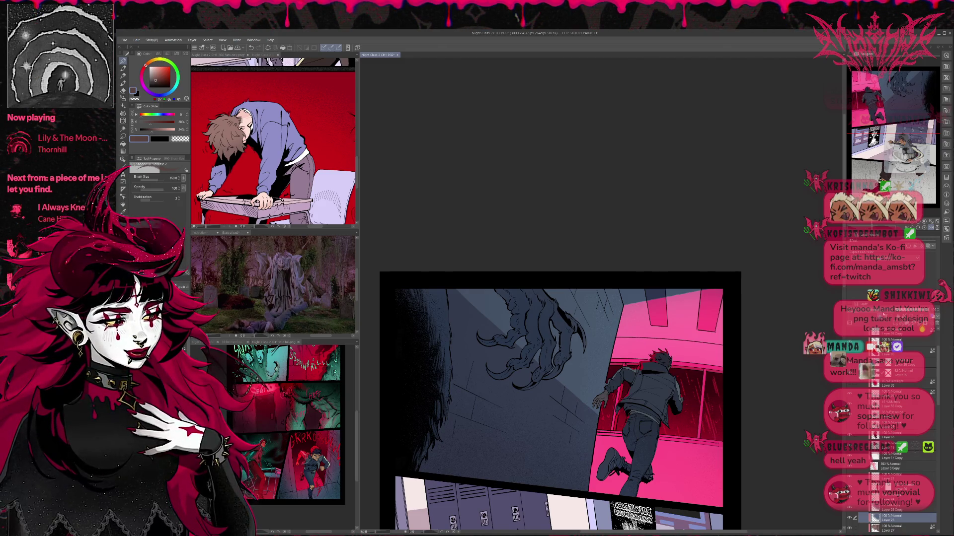
pyautogui.click(884, 311)
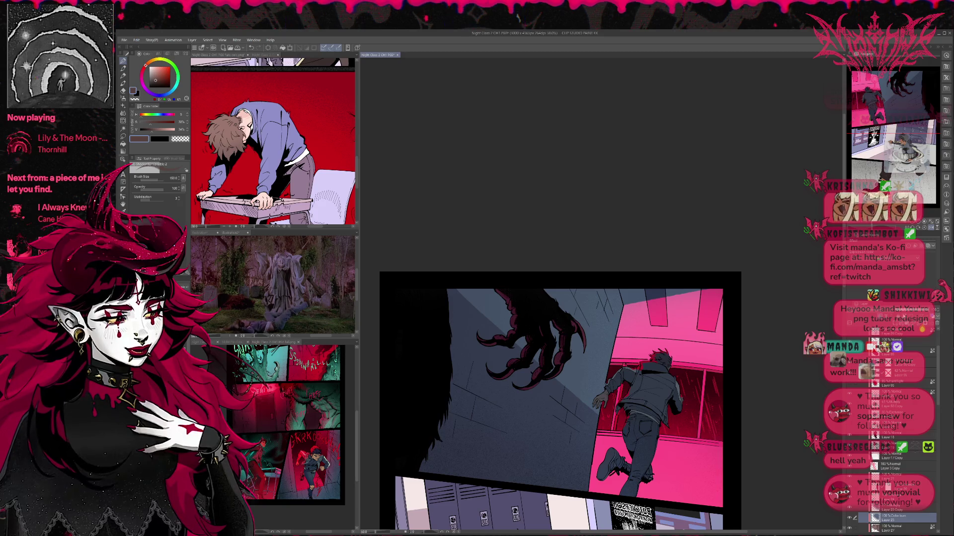
pyautogui.click(905, 311)
pyautogui.click(901, 313)
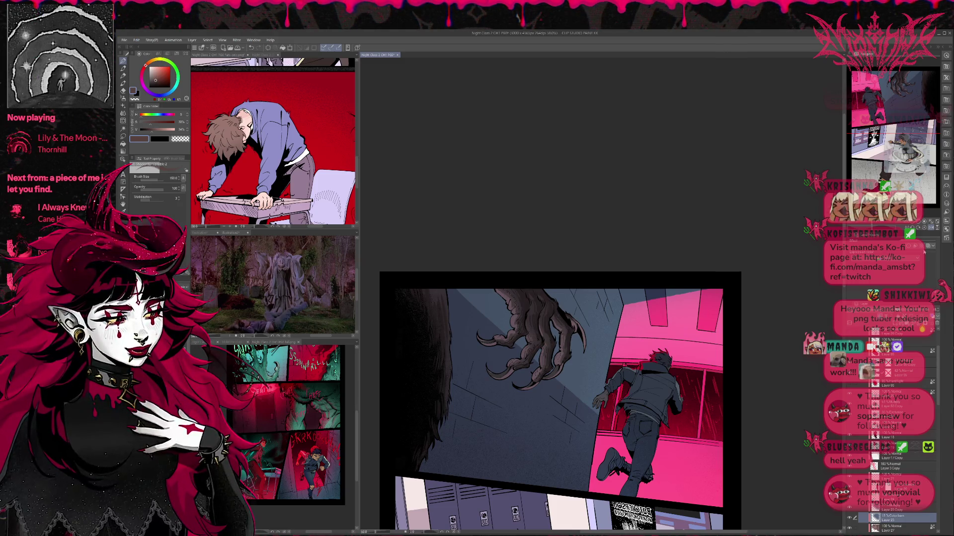
pyautogui.press('h')
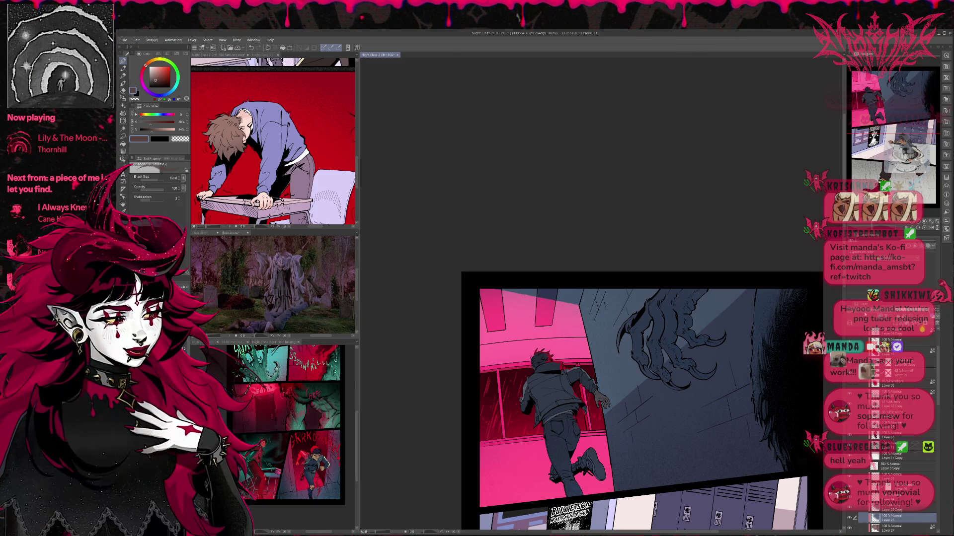
# Step: Cycle through the shading layer's blending modes until settling on Hard mix
pyautogui.scroll(-3, 894, 239)
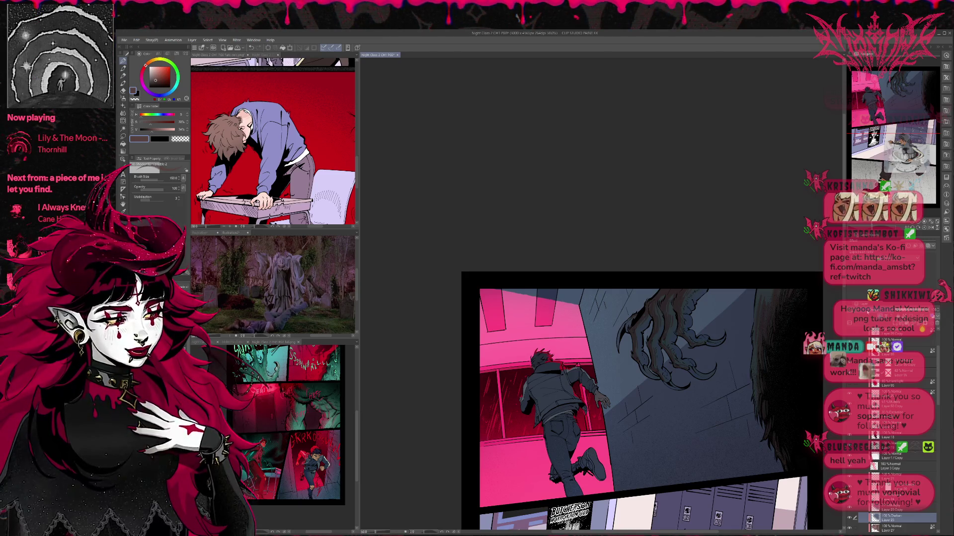
pyautogui.scroll(-3, 894, 239)
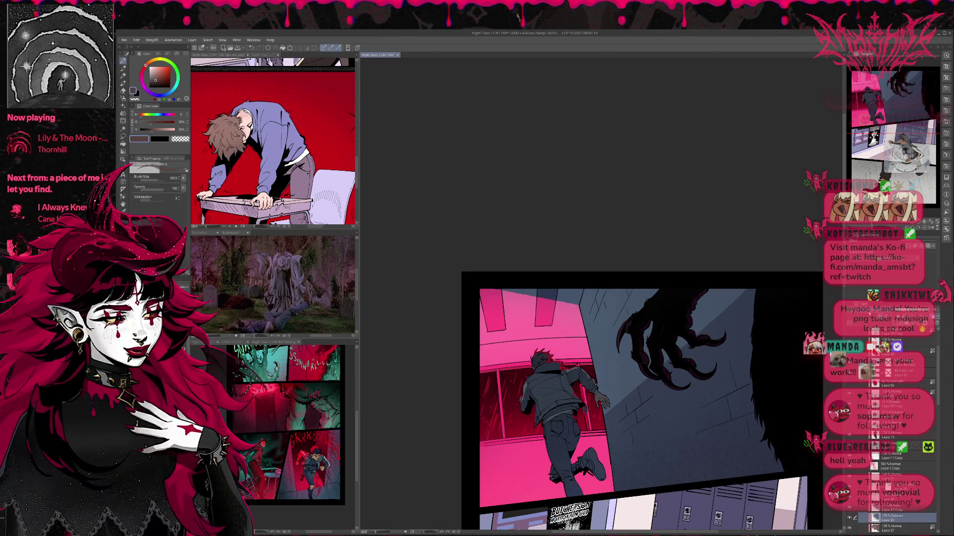
pyautogui.scroll(-2, 894, 240)
pyautogui.scroll(1, 894, 240)
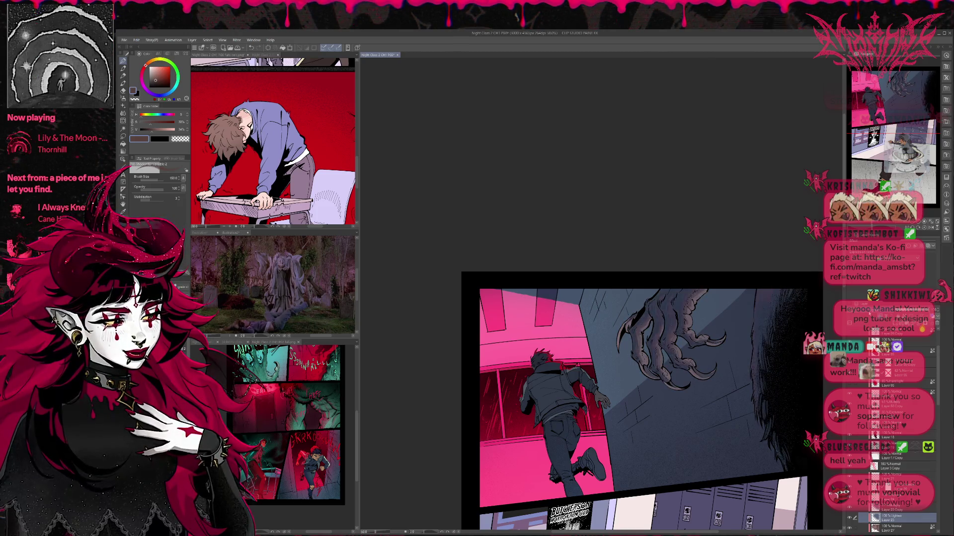
pyautogui.scroll(-2, 894, 240)
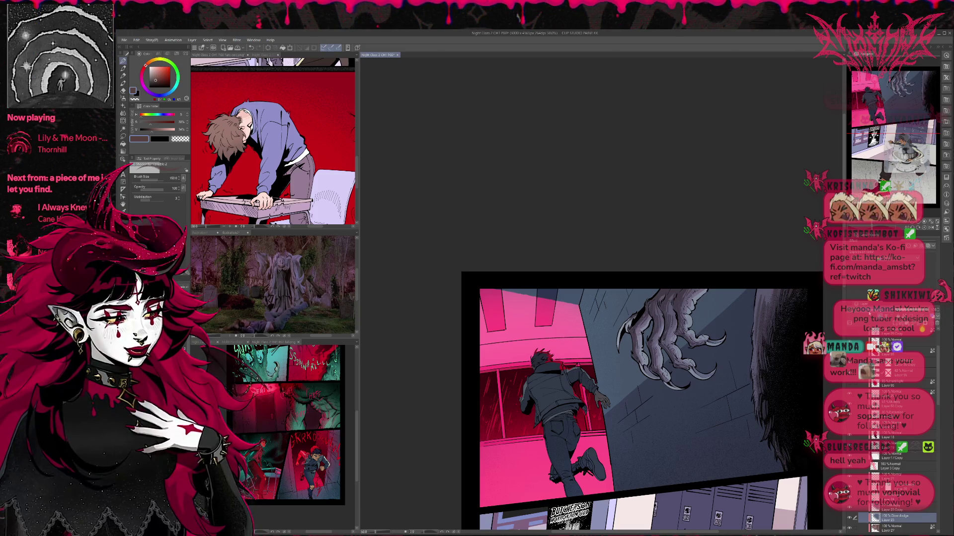
pyautogui.scroll(-5, 894, 239)
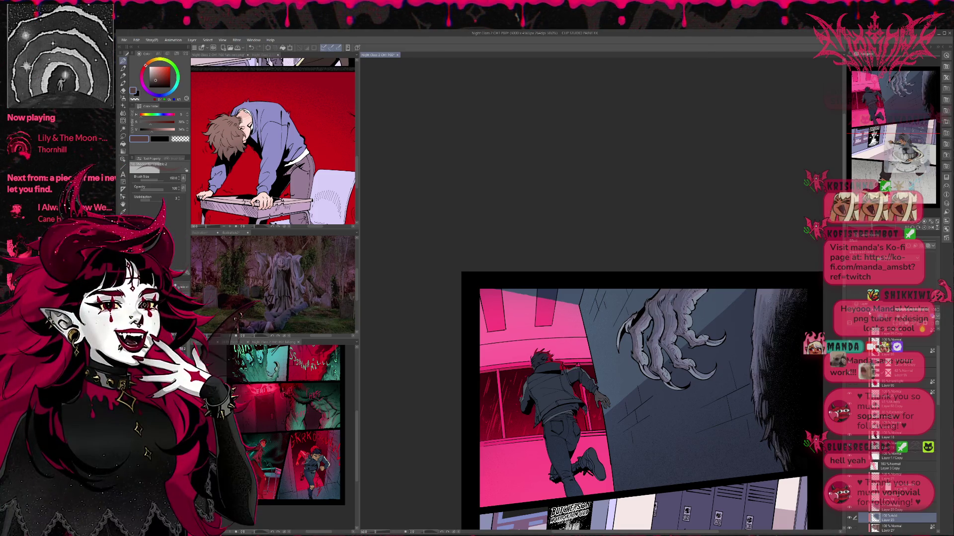
pyautogui.scroll(-5, 894, 239)
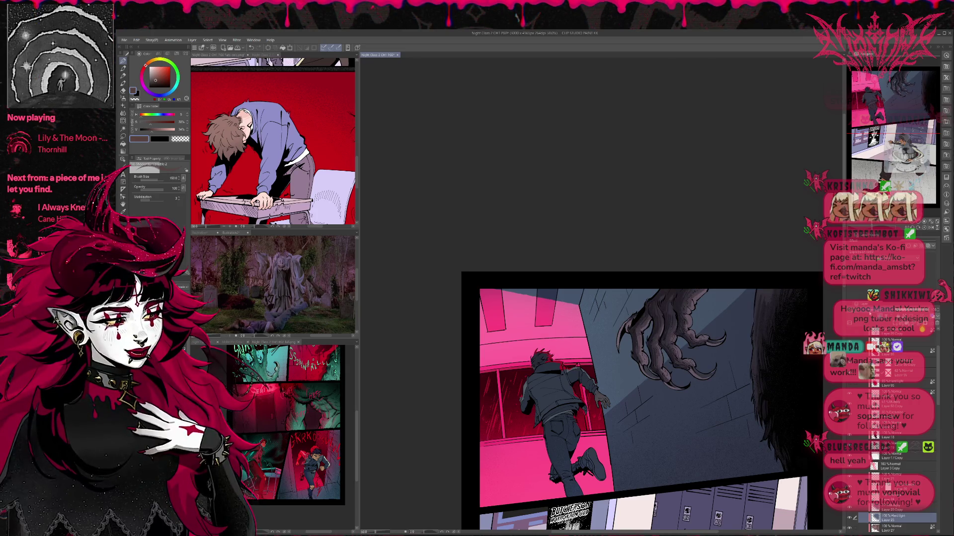
pyautogui.scroll(-3, 894, 239)
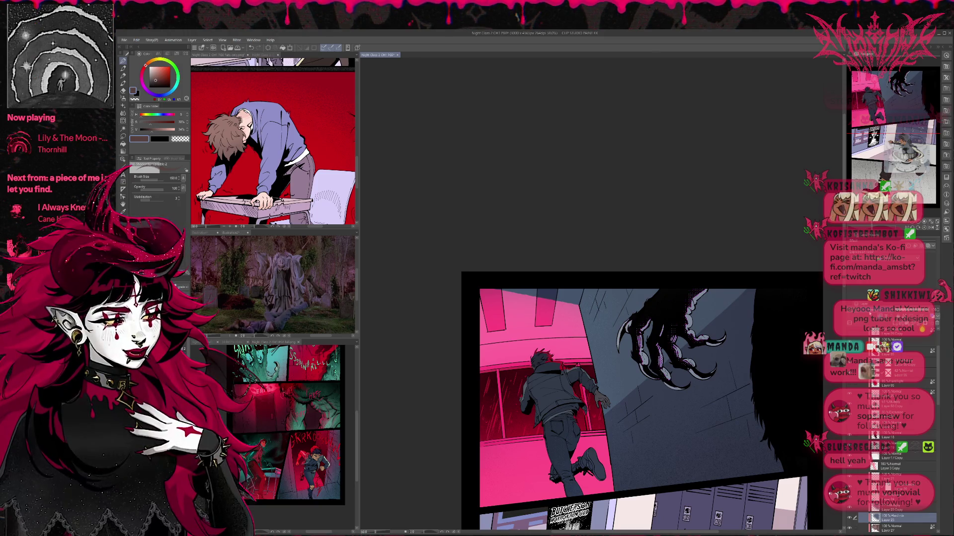
pyautogui.scroll(-1, 895, 239)
pyautogui.scroll(1, 895, 239)
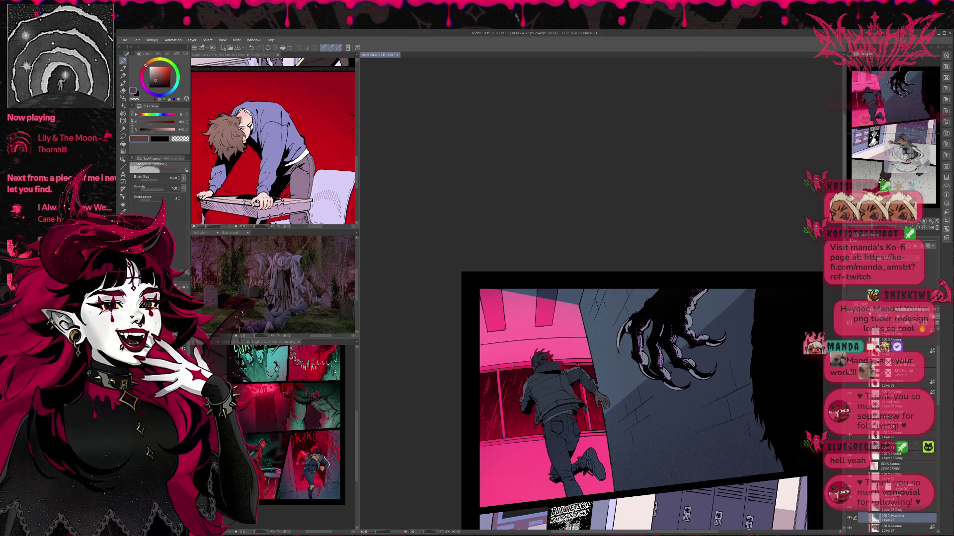
pyautogui.scroll(-1, 894, 239)
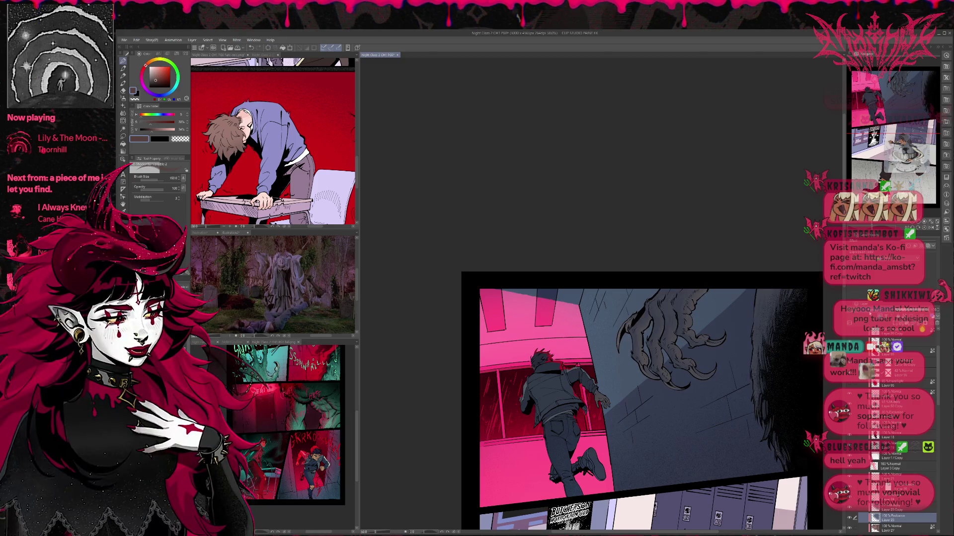
pyautogui.scroll(-2, 894, 239)
pyautogui.scroll(-1, 895, 240)
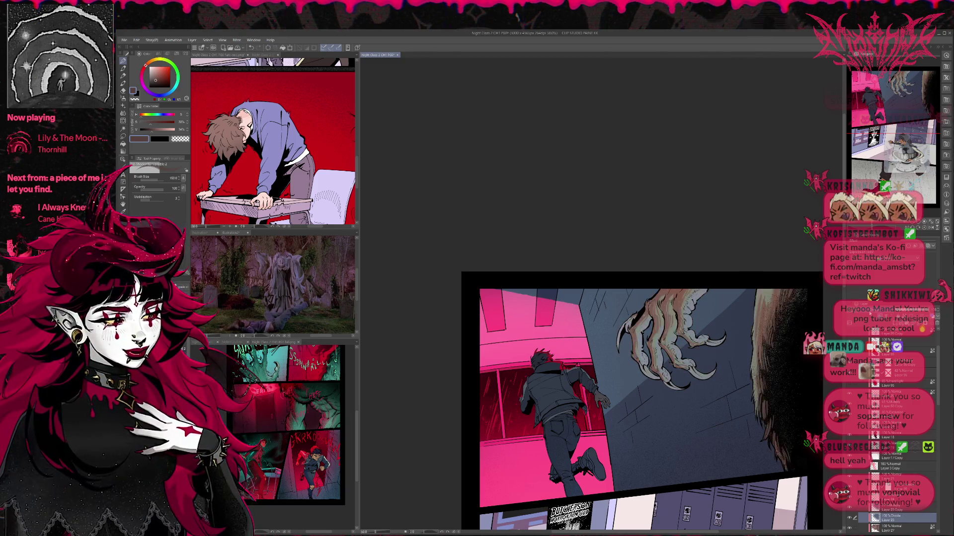
pyautogui.scroll(-1, 894, 240)
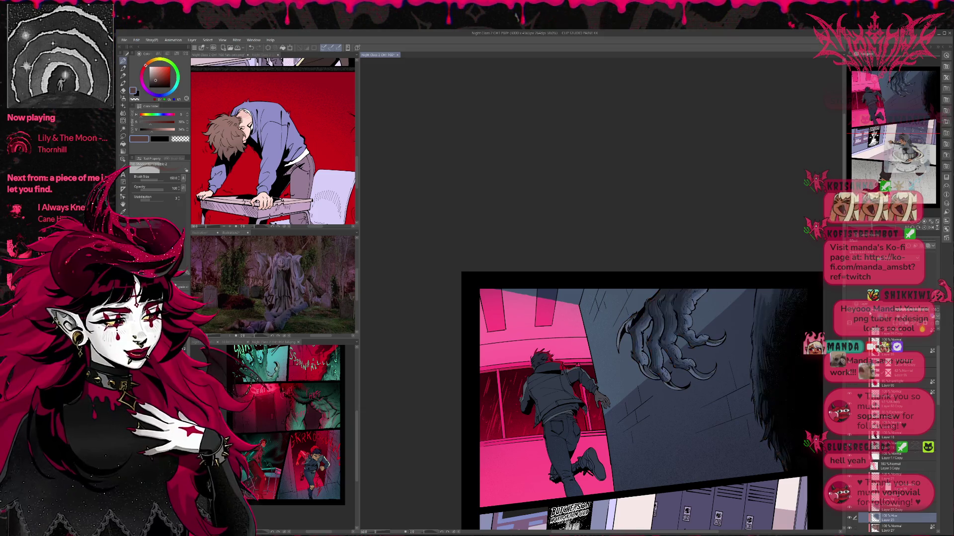
pyautogui.scroll(-1, 894, 240)
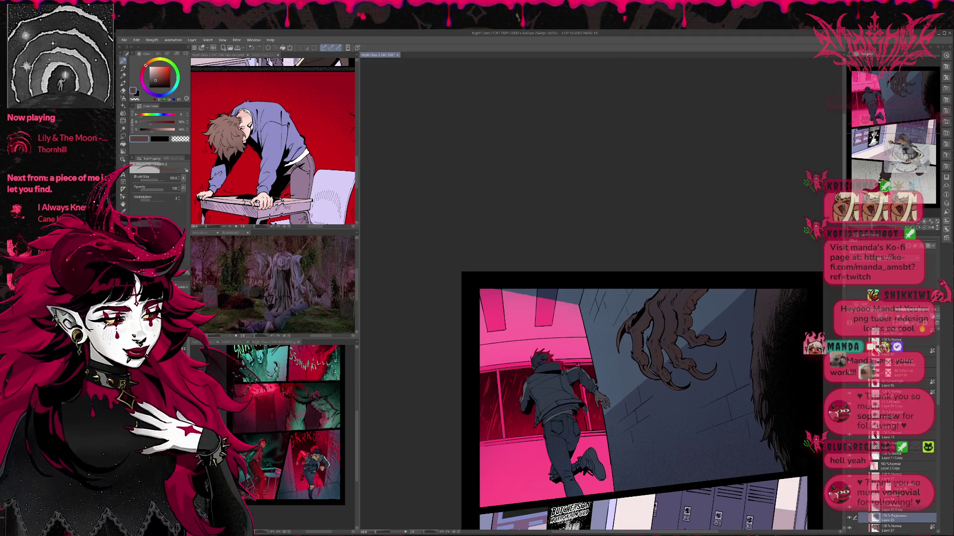
pyautogui.scroll(-1, 894, 239)
pyautogui.scroll(-2, 894, 239)
pyautogui.scroll(6, 894, 239)
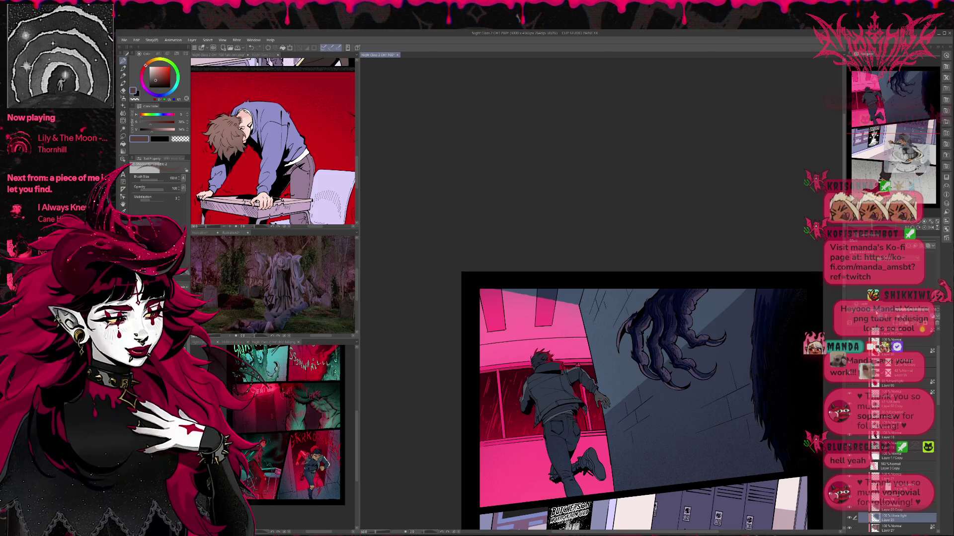
pyautogui.scroll(1, 894, 239)
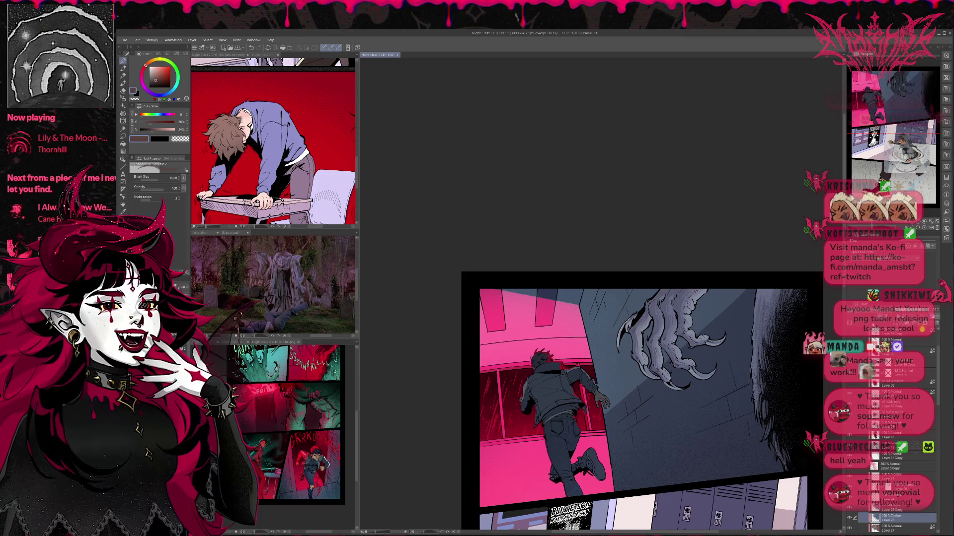
pyautogui.scroll(10, 894, 239)
pyautogui.scroll(-4, 894, 240)
pyautogui.scroll(-2, 894, 239)
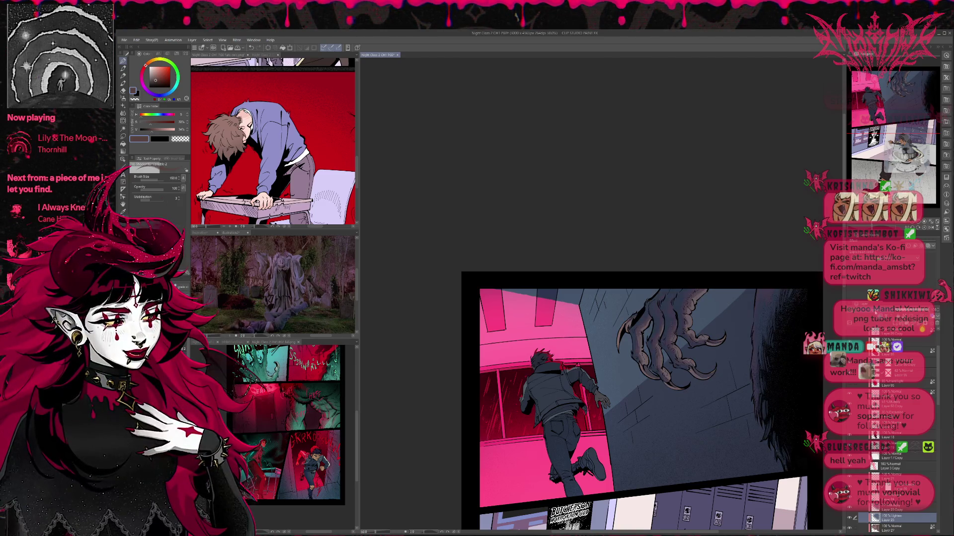
pyautogui.scroll(-1, 894, 239)
pyautogui.scroll(1, 894, 239)
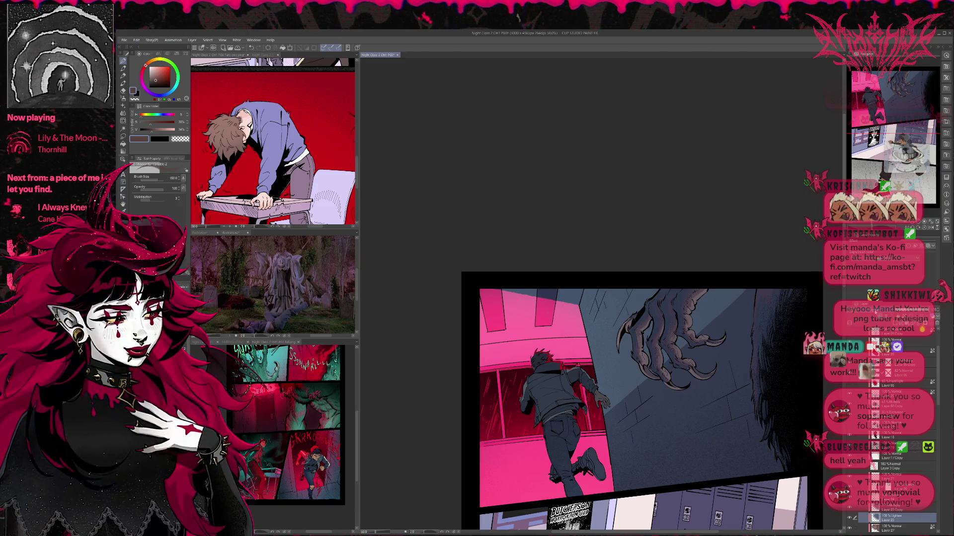
pyautogui.scroll(-2, 895, 240)
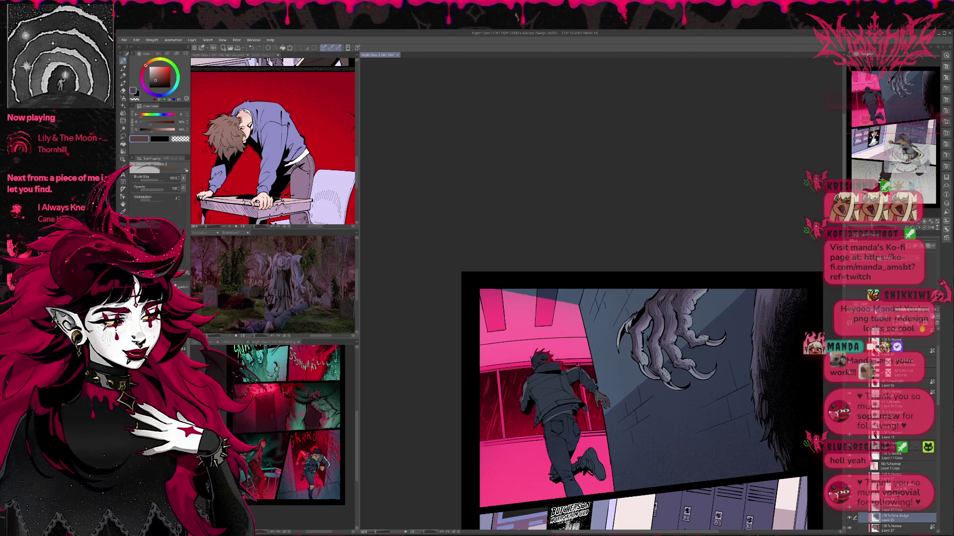
pyautogui.scroll(-5, 894, 239)
pyautogui.scroll(-2, 894, 239)
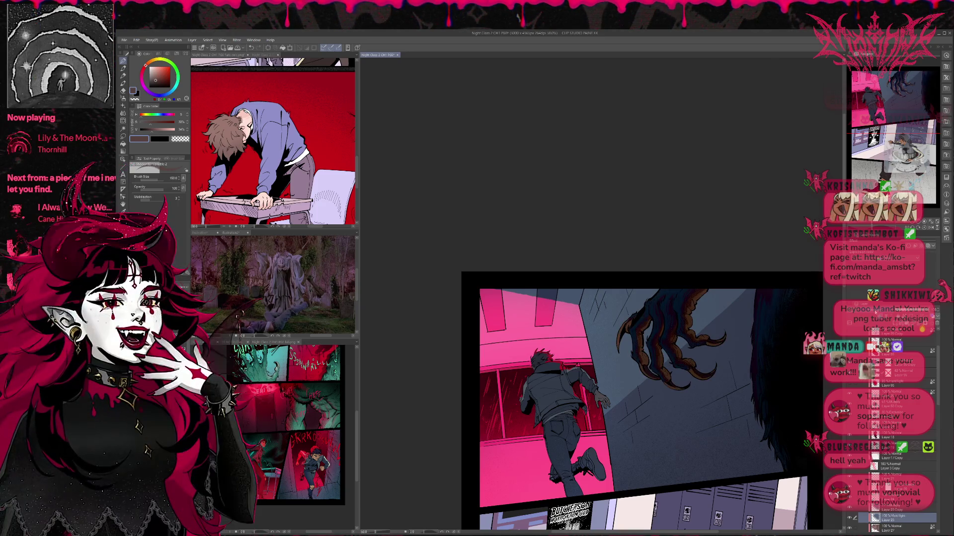
pyautogui.scroll(-3, 894, 240)
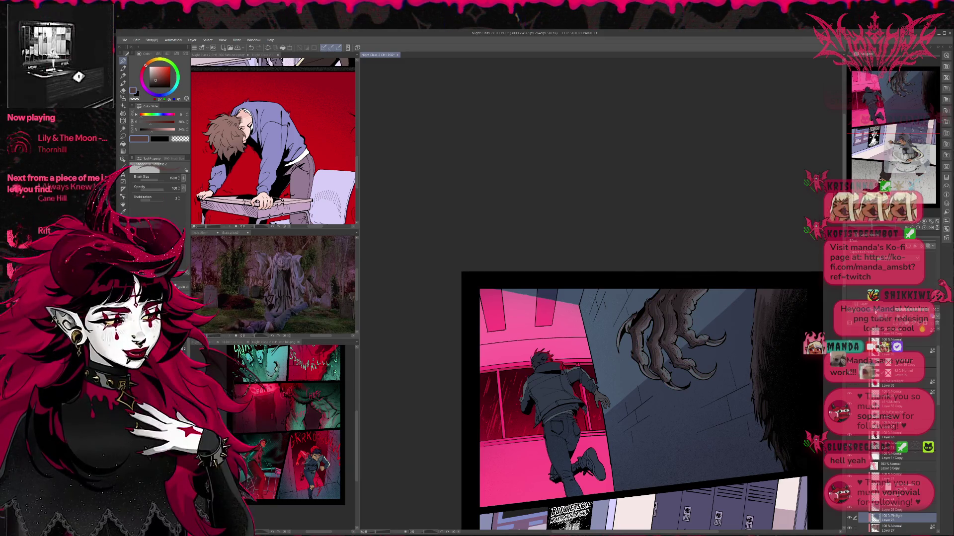
pyautogui.scroll(-1, 894, 239)
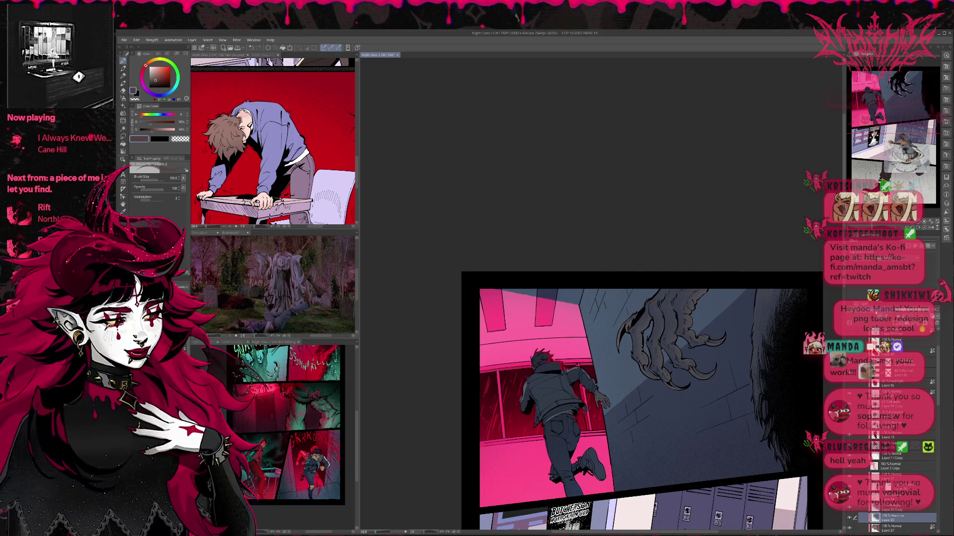
pyautogui.scroll(-1, 894, 240)
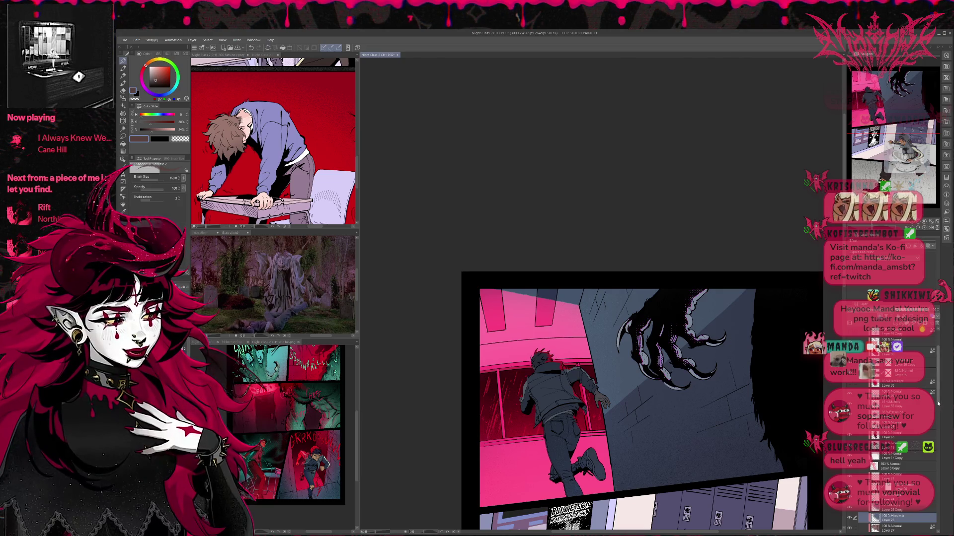
pyautogui.scroll(-3, 894, 472)
pyautogui.click(890, 462)
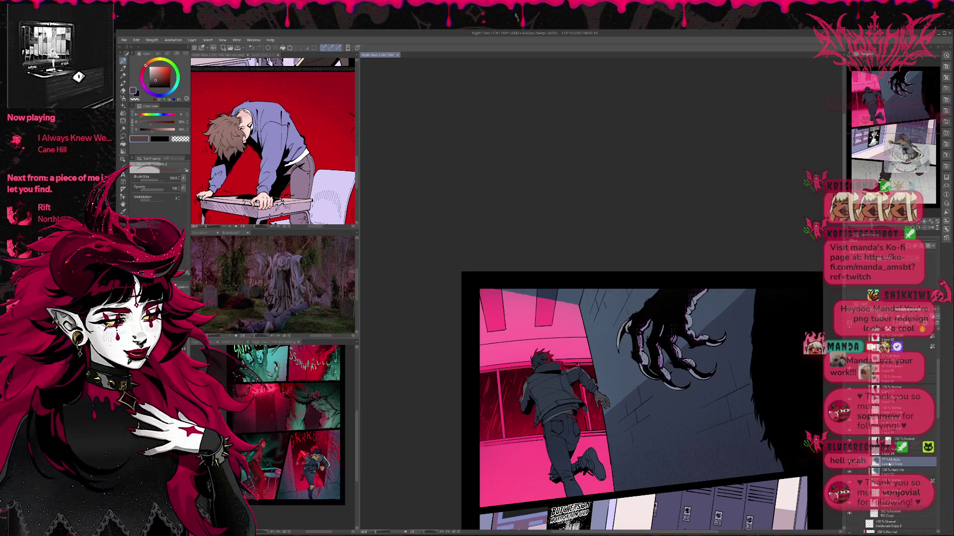
# Step: Reorder a layer and paint the claw and right-edge fur in black with the pen
pyautogui.click(894, 430)
pyautogui.moveTo(894, 430); pyautogui.dragTo(894, 450)
pyautogui.press('x')
pyautogui.click(124, 62)
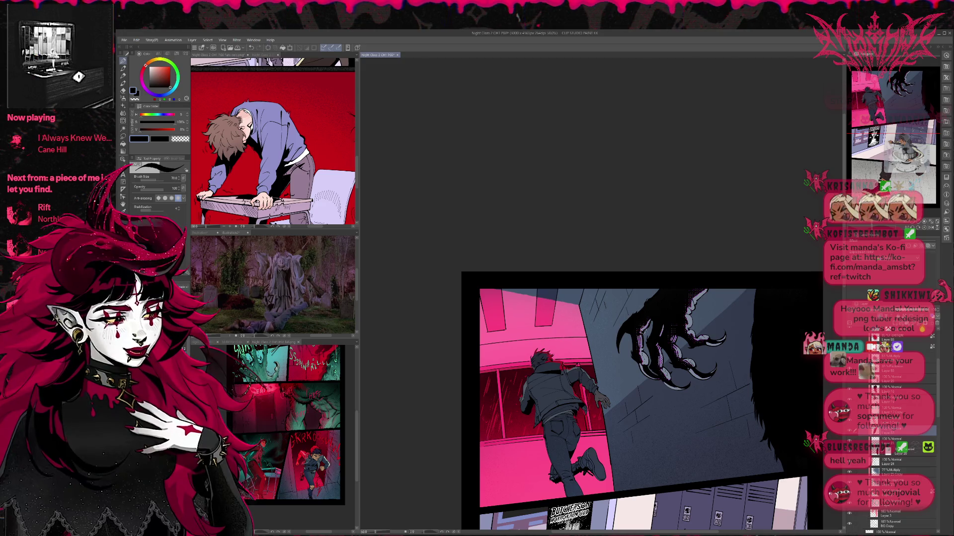
pyautogui.moveTo(652, 358)
pyautogui.mouseDown()
pyautogui.moveTo(646, 332)
pyautogui.moveTo(663, 352)
pyautogui.moveTo(665, 336)
pyautogui.moveTo(696, 368)
pyautogui.moveTo(713, 370)
pyautogui.moveTo(719, 350)
pyautogui.moveTo(675, 315)
pyautogui.moveTo(705, 288)
pyautogui.moveTo(695, 326)
pyautogui.moveTo(718, 281)
pyautogui.moveTo(757, 344)
pyautogui.mouseUp()
pyautogui.moveTo(767, 387); pyautogui.dragTo(761, 388)
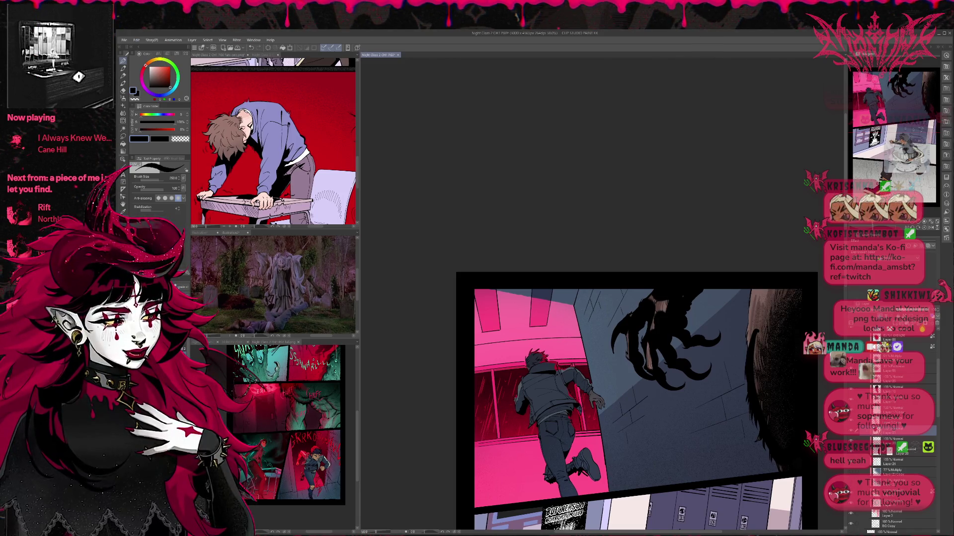
pyautogui.moveTo(666, 367)
pyautogui.mouseDown()
pyautogui.moveTo(637, 362)
pyautogui.moveTo(651, 322)
pyautogui.moveTo(690, 288)
pyautogui.moveTo(650, 308)
pyautogui.mouseUp()
pyautogui.moveTo(748, 283)
pyautogui.mouseDown()
pyautogui.moveTo(753, 348)
pyautogui.moveTo(765, 307)
pyautogui.moveTo(785, 293)
pyautogui.moveTo(760, 377)
pyautogui.moveTo(760, 447)
pyautogui.moveTo(744, 389)
pyautogui.mouseUp()
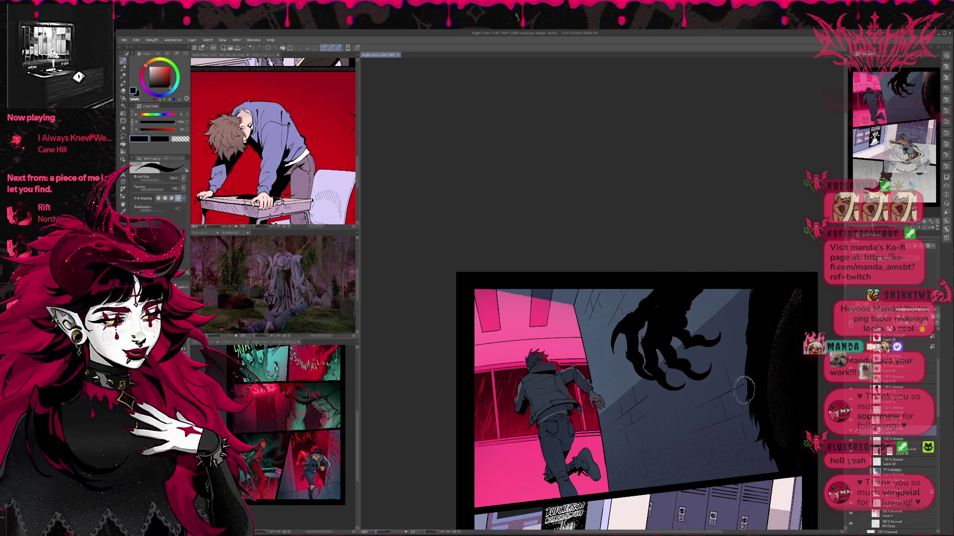
# Step: Erase along the right edge to reveal brown fur texture, zoom in, and add a new layer
pyautogui.press('e')
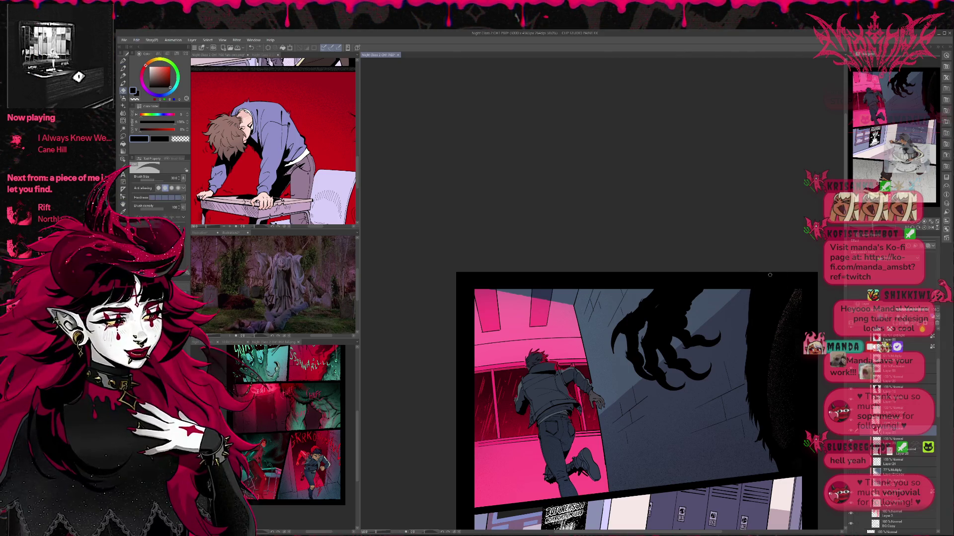
pyautogui.moveTo(753, 331)
pyautogui.mouseDown()
pyautogui.moveTo(775, 298)
pyautogui.moveTo(765, 442)
pyautogui.moveTo(782, 452)
pyautogui.mouseUp()
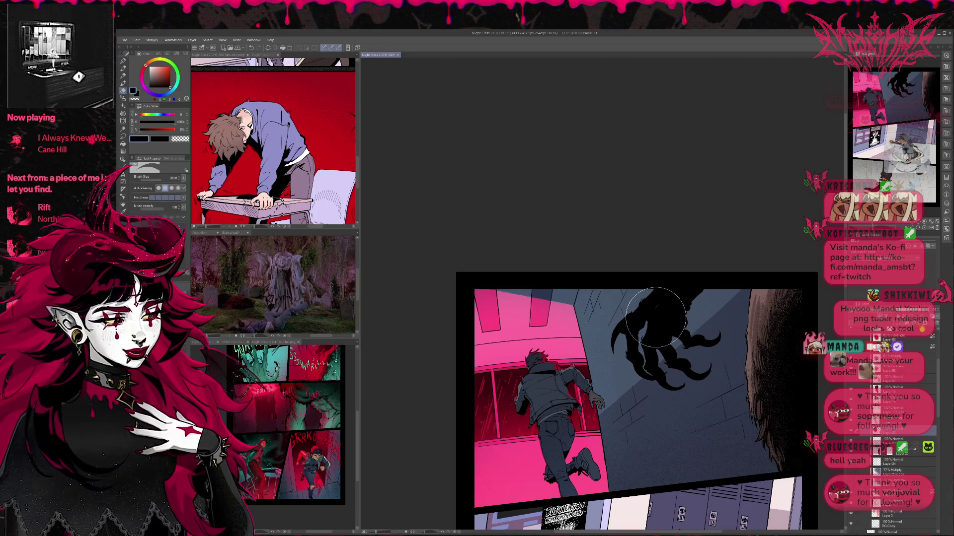
pyautogui.press('p')
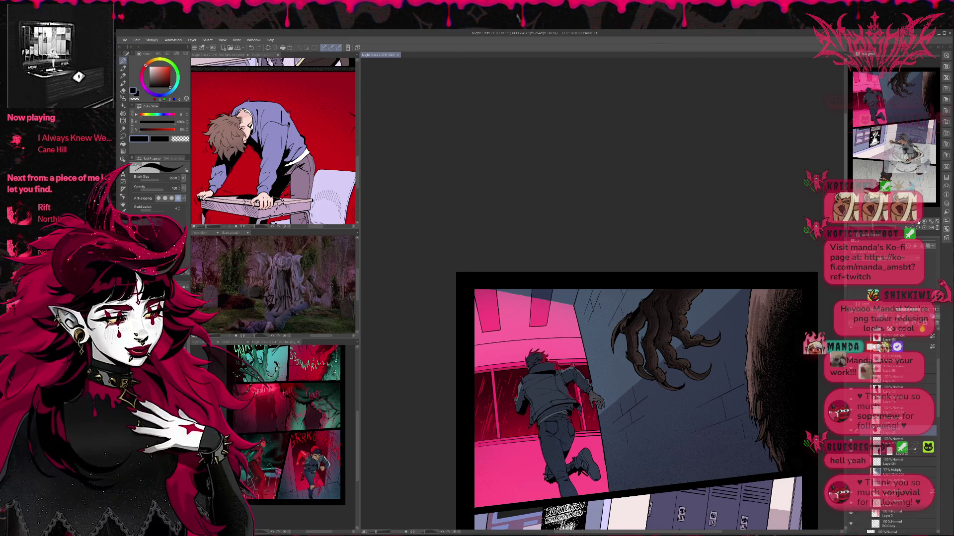
pyautogui.hotkey('ctrl', '+')
pyautogui.hotkey('ctrl', '+')
pyautogui.hotkey('ctrl', 'shift', 'n')
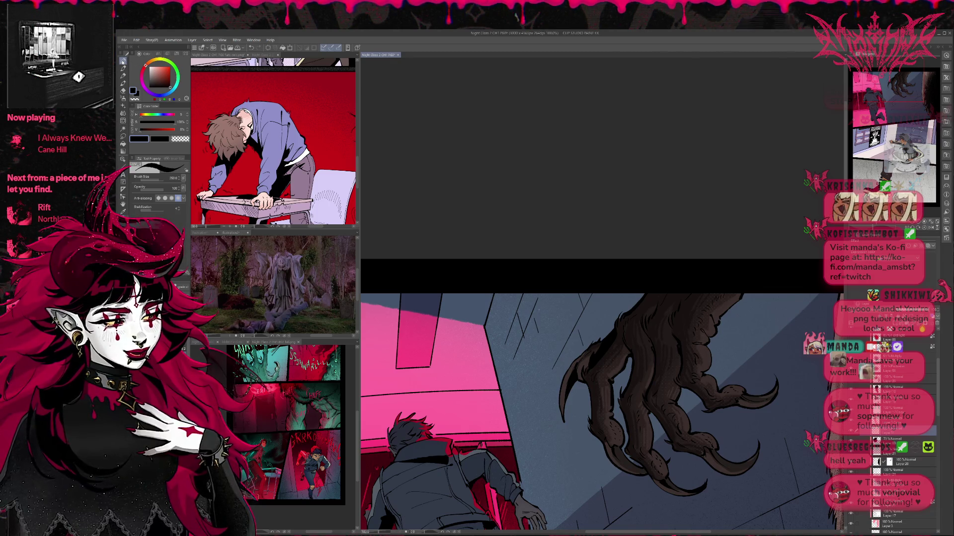
# Step: Sample and lighten the wall's blue-grey, then paint rim highlights along the claw's fingers and talons
pyautogui.scroll(-2, 521, 388)
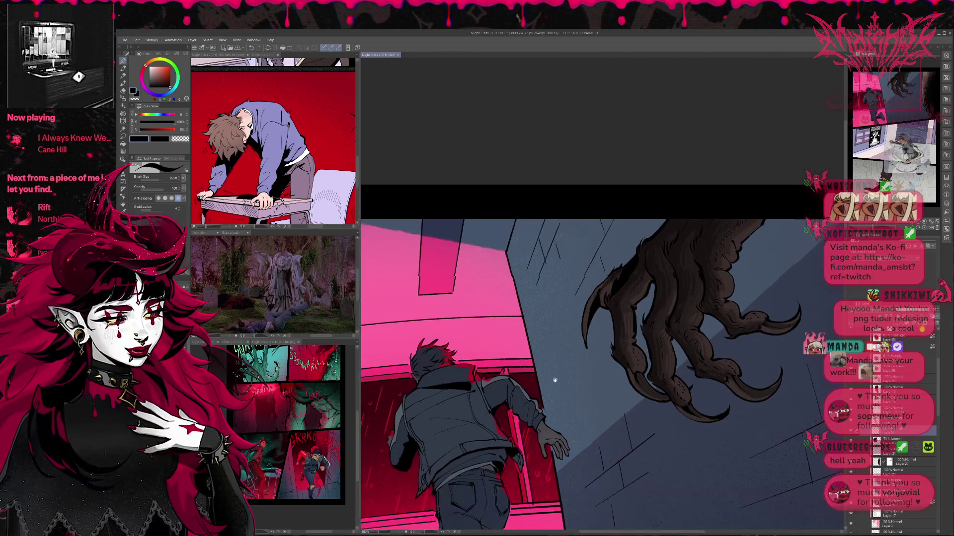
pyautogui.keyDown('alt'); pyautogui.click(561, 356); pyautogui.keyUp('alt')
pyautogui.click(157, 72)
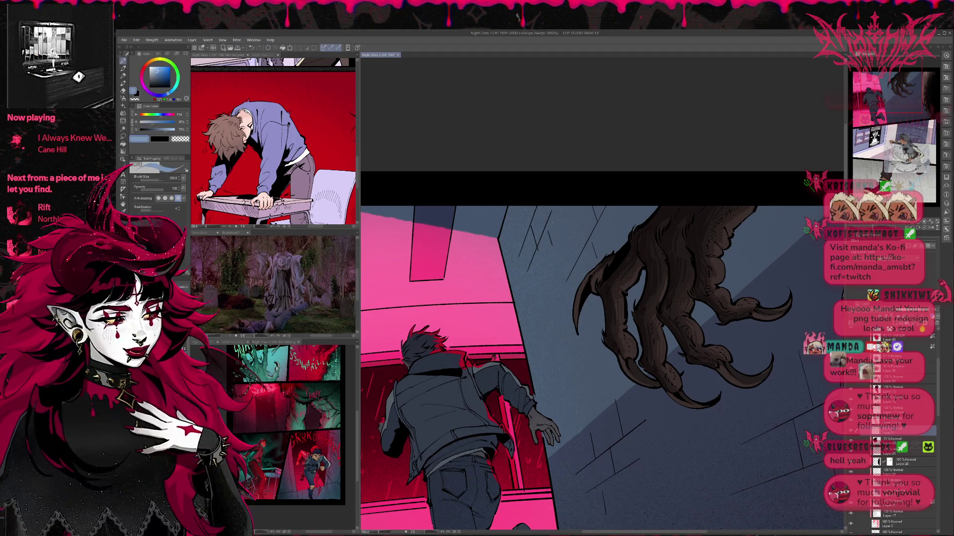
pyautogui.moveTo(576, 301)
pyautogui.mouseDown()
pyautogui.moveTo(575, 330)
pyautogui.moveTo(586, 278)
pyautogui.moveTo(612, 254)
pyautogui.moveTo(573, 269)
pyautogui.mouseUp()
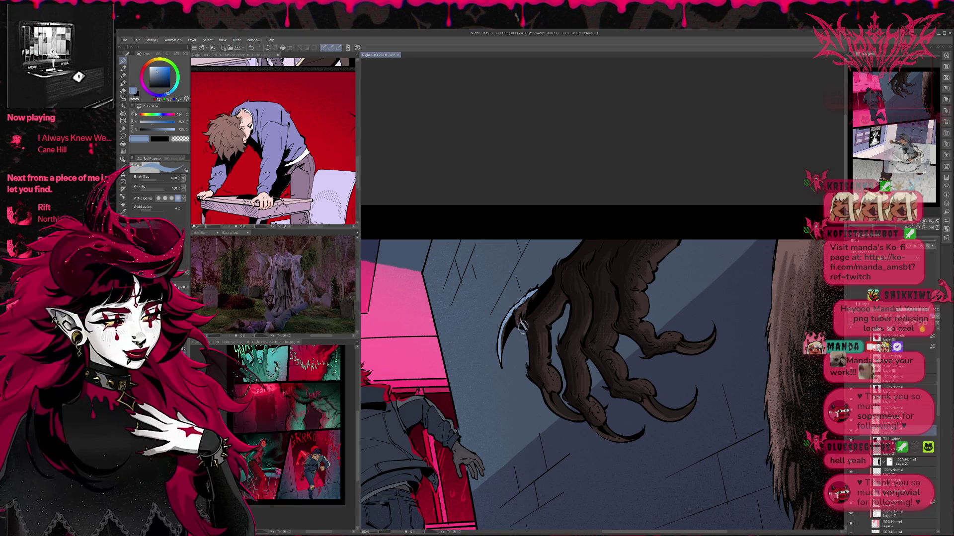
pyautogui.moveTo(523, 326); pyautogui.dragTo(591, 232)
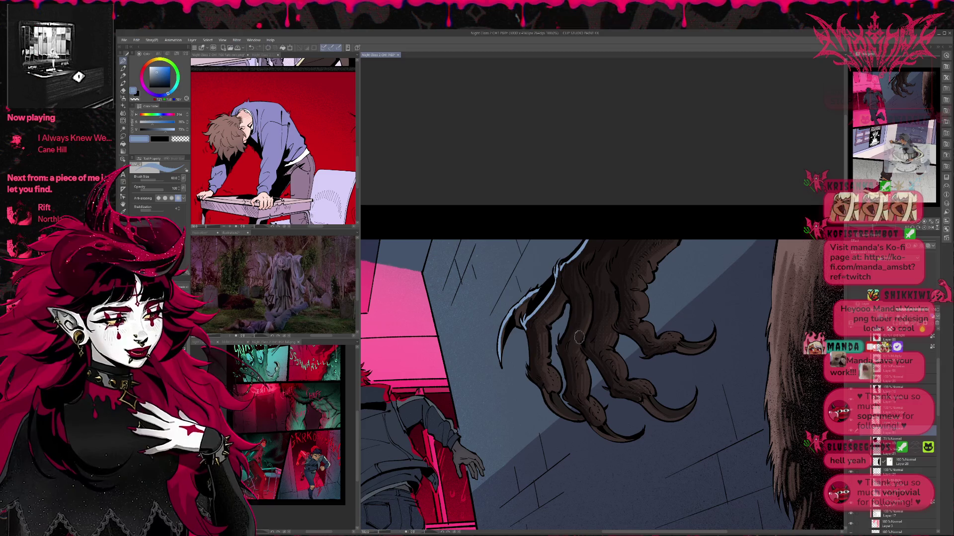
pyautogui.moveTo(526, 332); pyautogui.dragTo(536, 390)
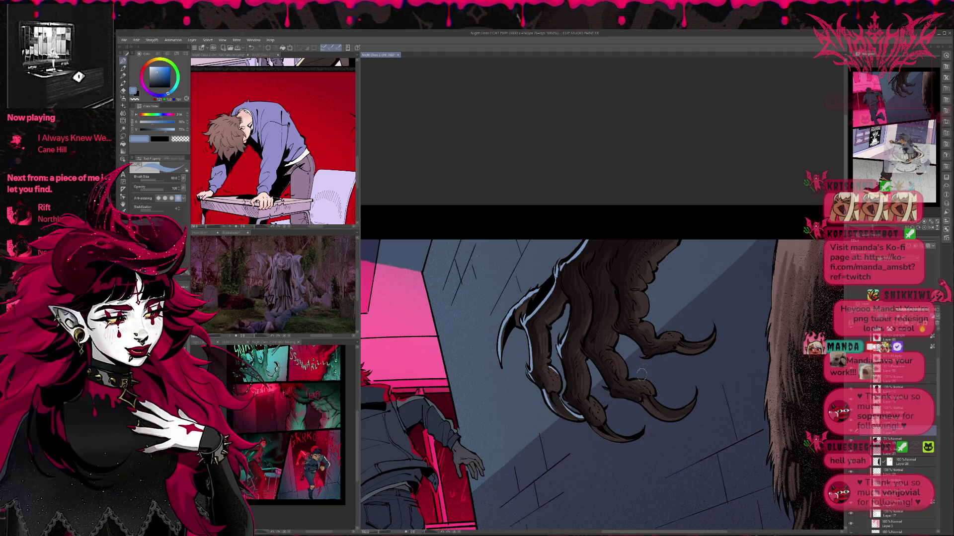
pyautogui.moveTo(642, 382); pyautogui.dragTo(651, 388)
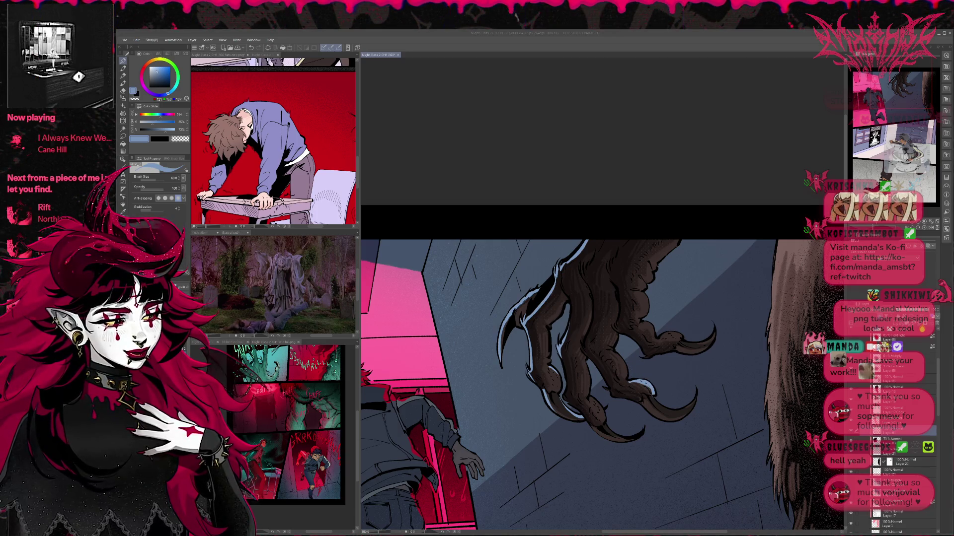
pyautogui.hotkey('ctrl', 'z')
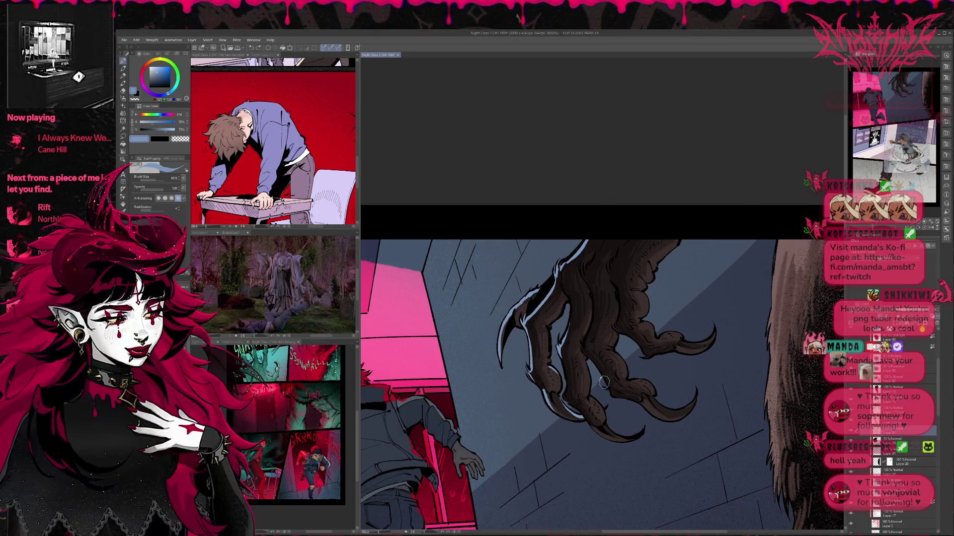
pyautogui.moveTo(609, 395); pyautogui.dragTo(692, 419)
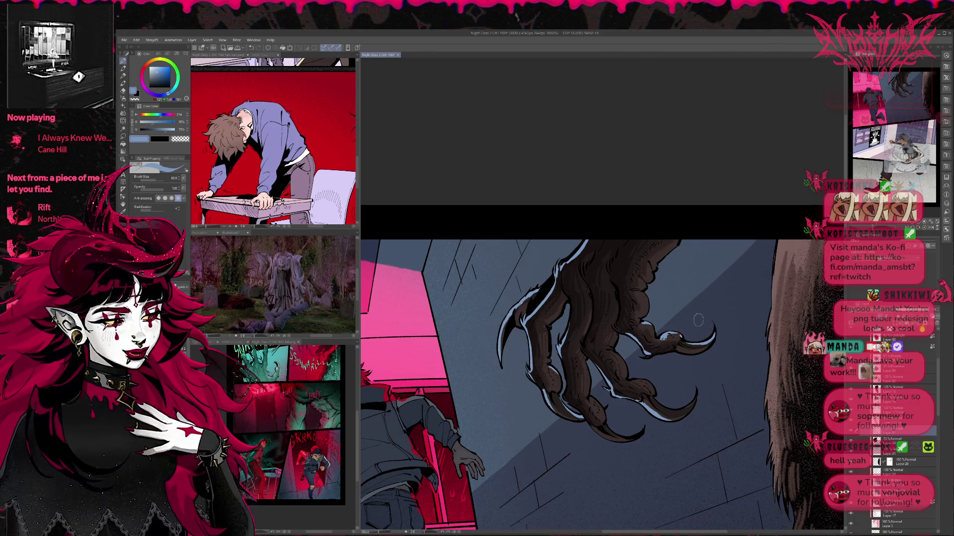
pyautogui.scroll(-2, 690, 328)
# Step: Draw light blue highlights under a talon tip and along the claw's knuckles
pyautogui.moveTo(632, 381); pyautogui.dragTo(669, 383)
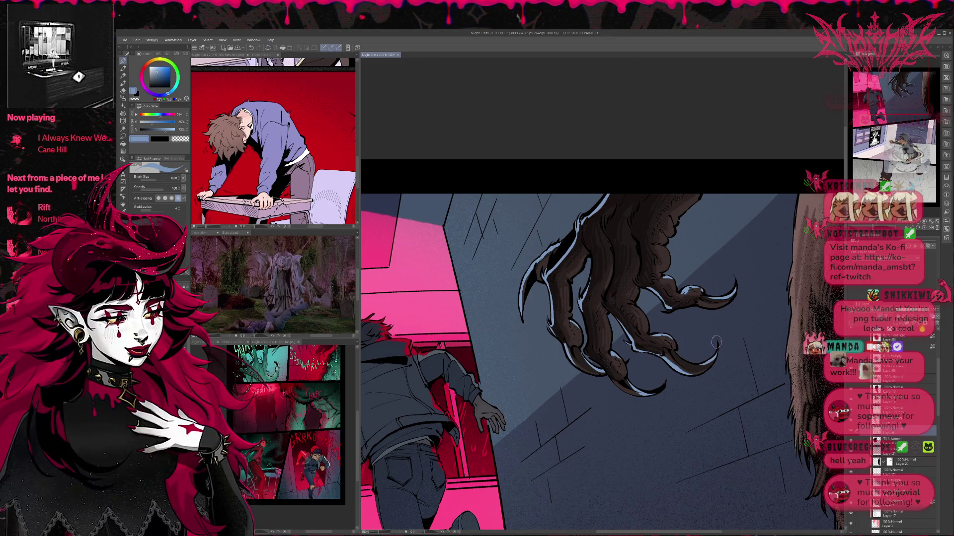
pyautogui.scroll(1, 697, 340)
pyautogui.scroll(1, 698, 340)
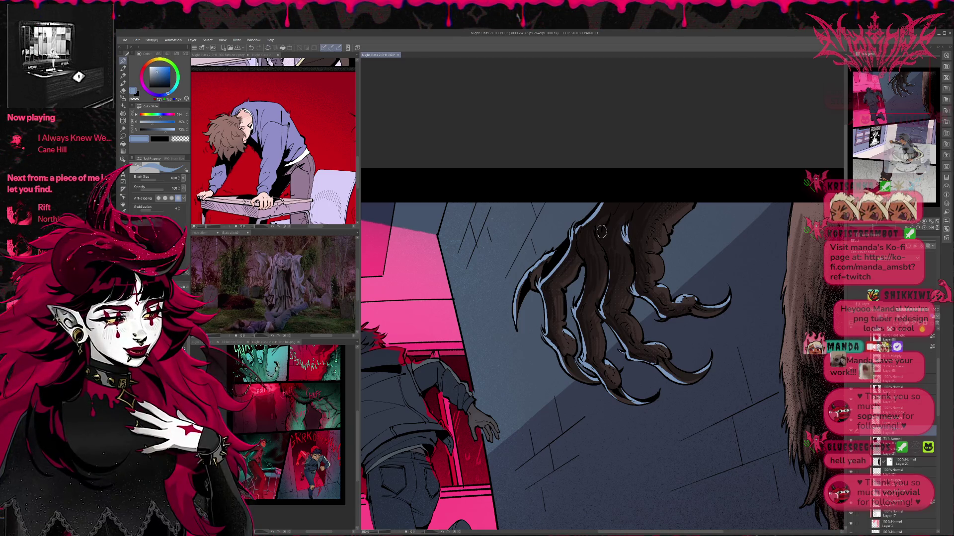
pyautogui.moveTo(602, 226)
pyautogui.mouseDown()
pyautogui.moveTo(613, 206)
pyautogui.moveTo(596, 208)
pyautogui.moveTo(581, 243)
pyautogui.moveTo(611, 190)
pyautogui.moveTo(630, 223)
pyautogui.mouseUp()
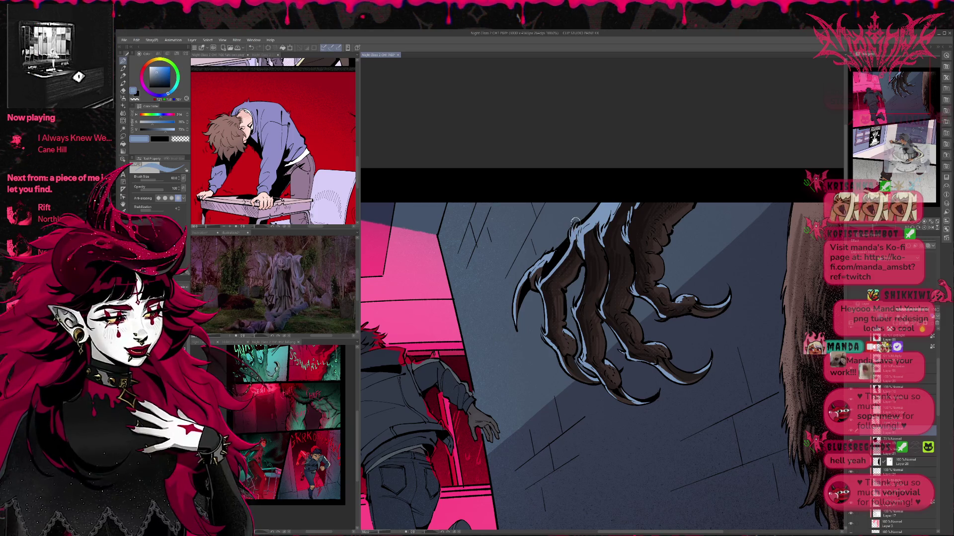
# Step: Preview the claw as a flat black silhouette and test an erase, undoing it
pyautogui.press('e')
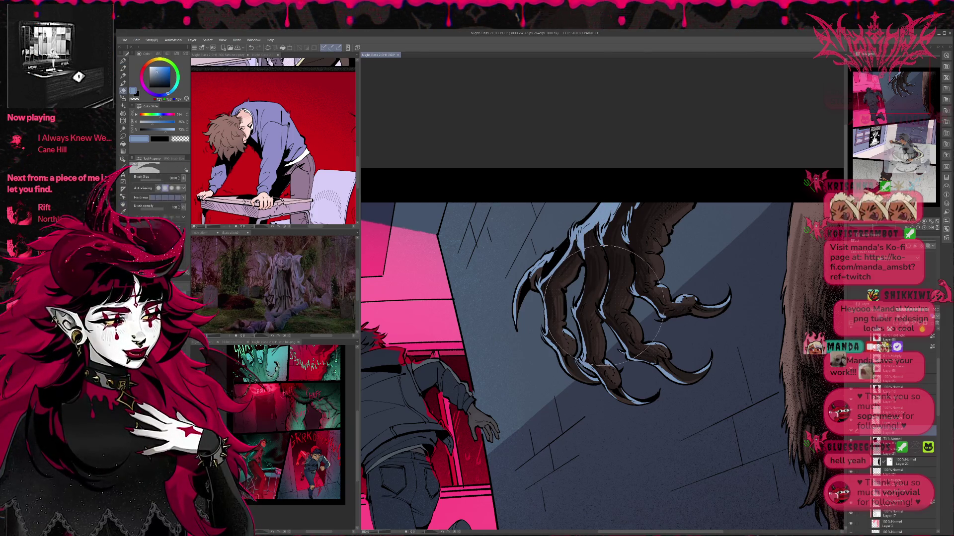
pyautogui.press('p')
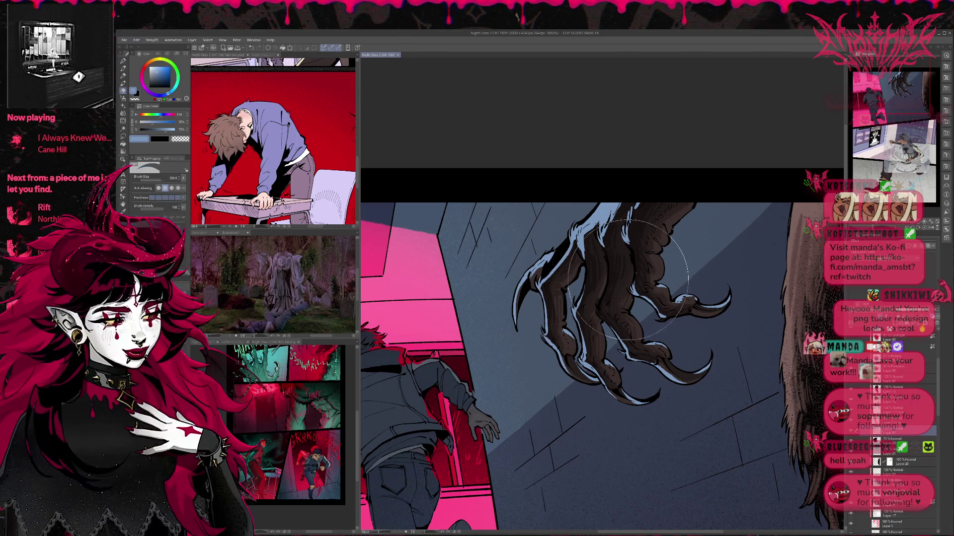
pyautogui.moveTo(640, 305)
pyautogui.mouseDown()
pyautogui.moveTo(630, 296)
pyautogui.moveTo(642, 288)
pyautogui.mouseUp()
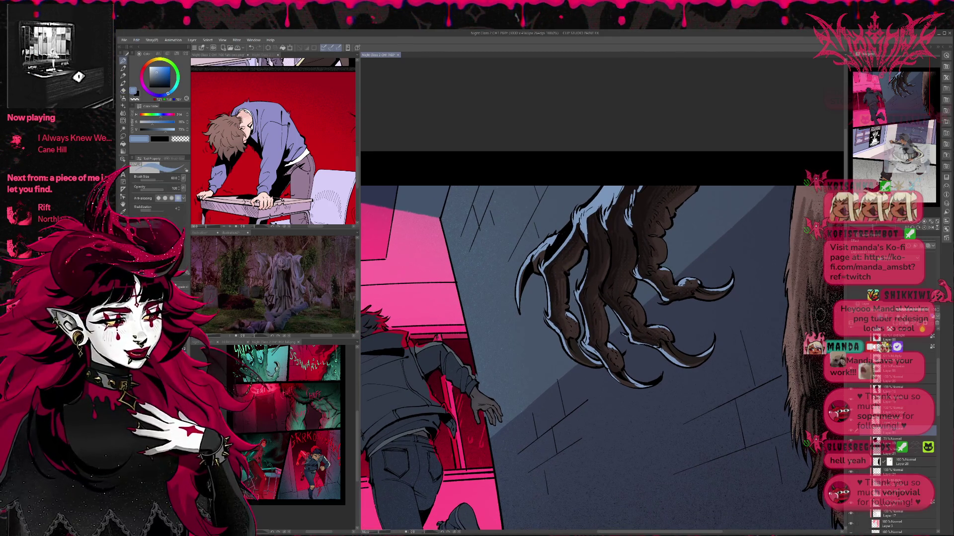
pyautogui.click(892, 440)
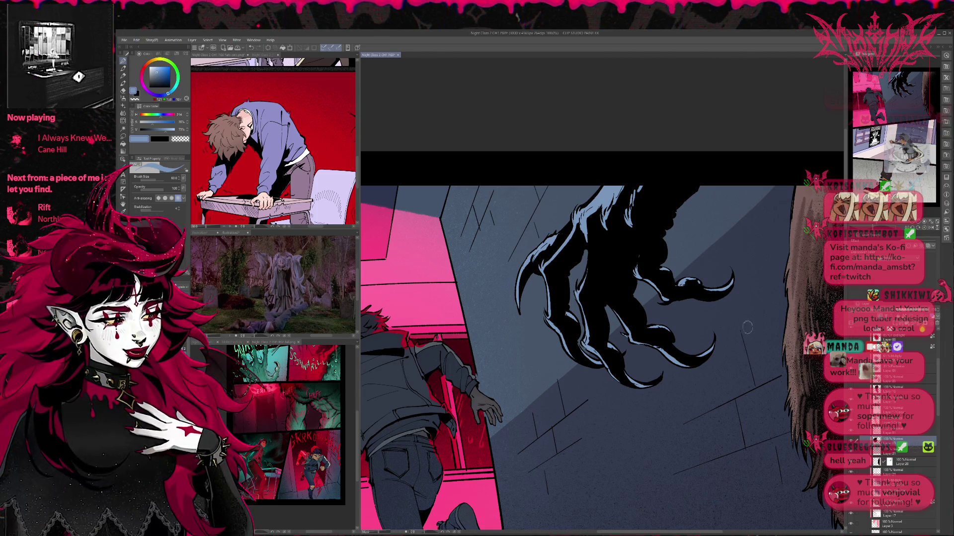
pyautogui.press('e')
pyautogui.click(640, 270)
pyautogui.hotkey('ctrl', 'z')
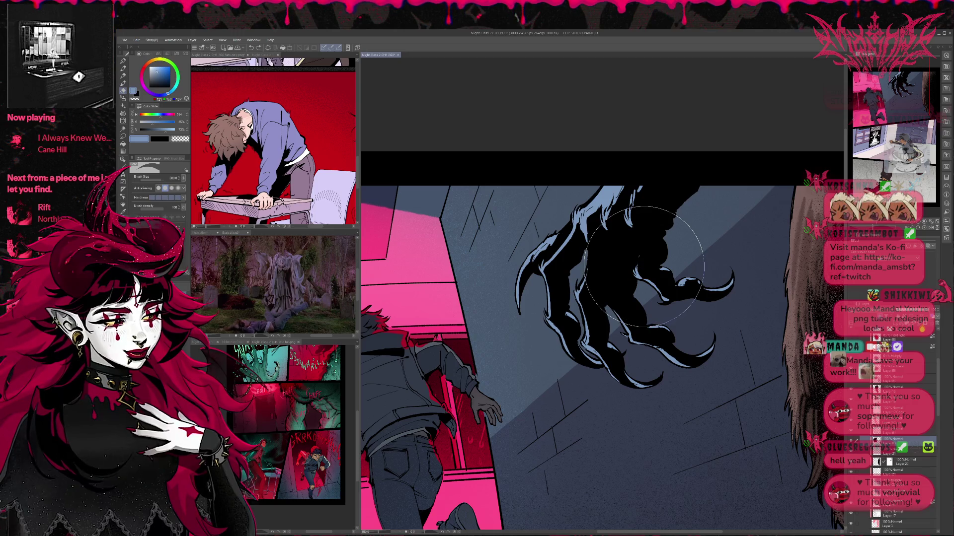
pyautogui.press('p')
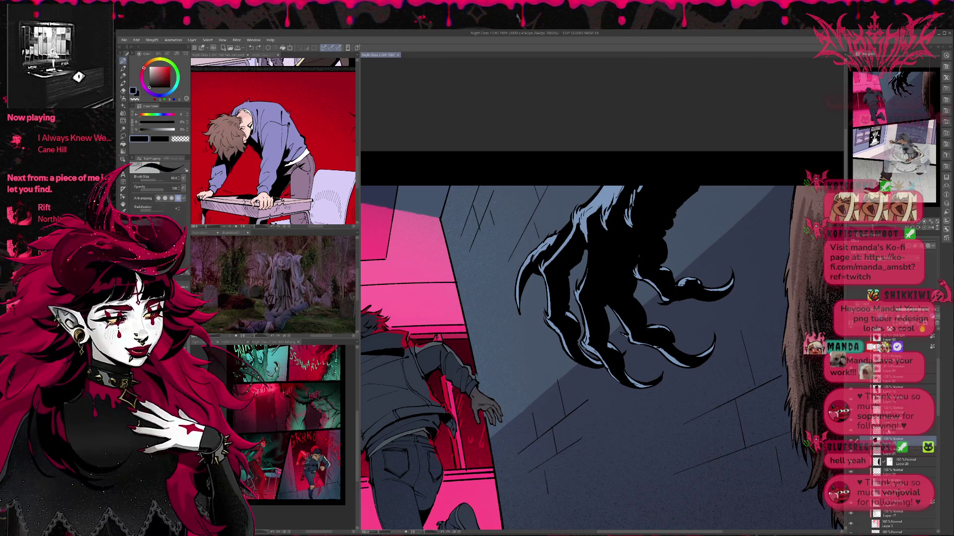
pyautogui.press('e')
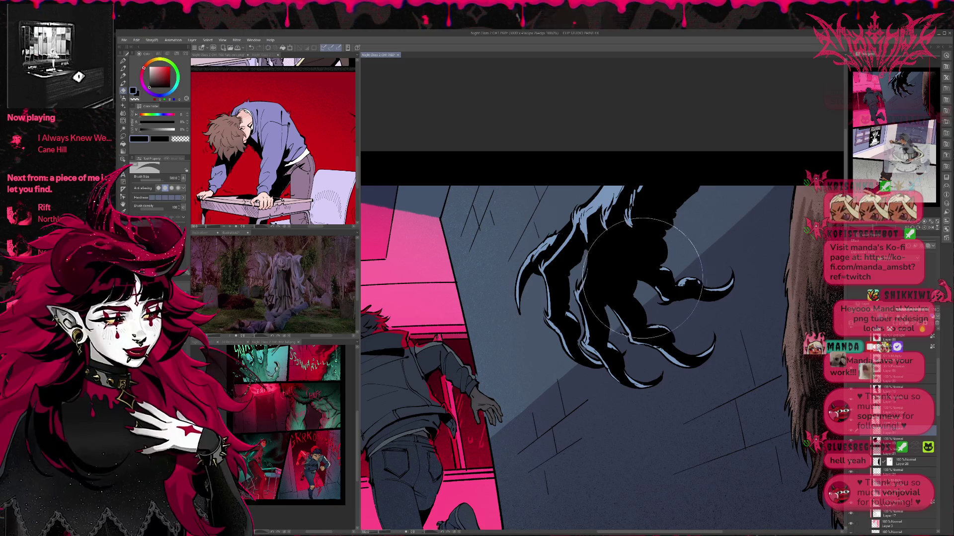
pyautogui.press('p')
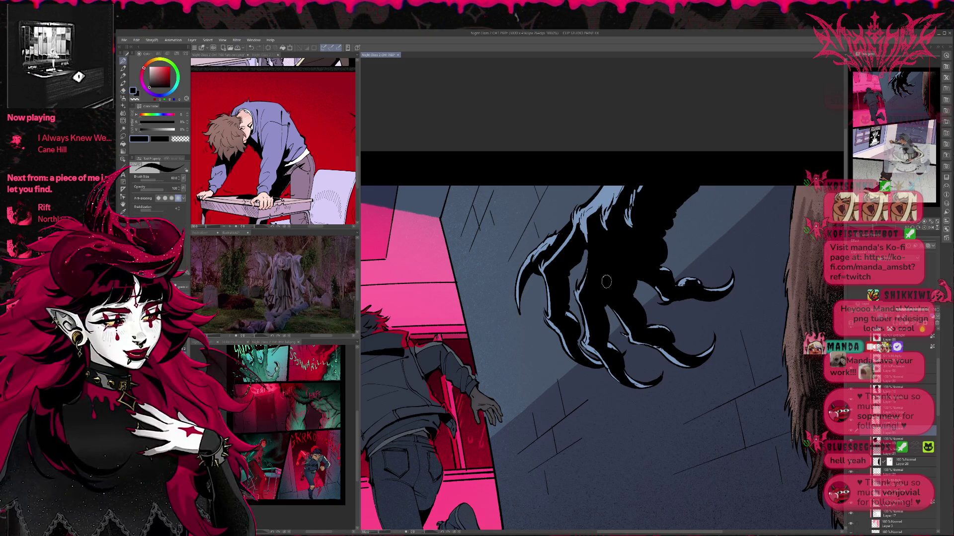
# Step: Pick the highlight's light blue, restore the claw's brown colouring, and add small knuckle highlights
pyautogui.keyDown('alt'); pyautogui.click(625, 319); pyautogui.keyUp('alt')
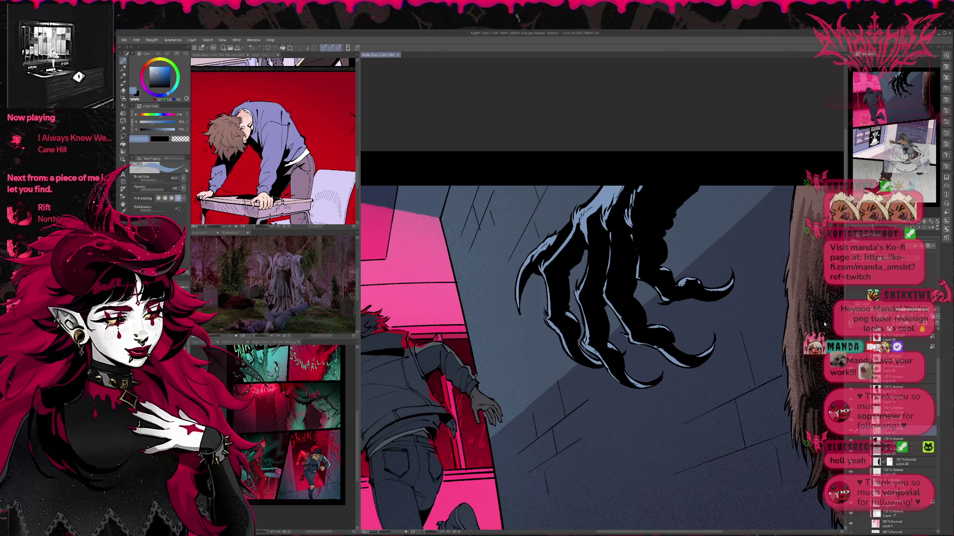
pyautogui.click(891, 439)
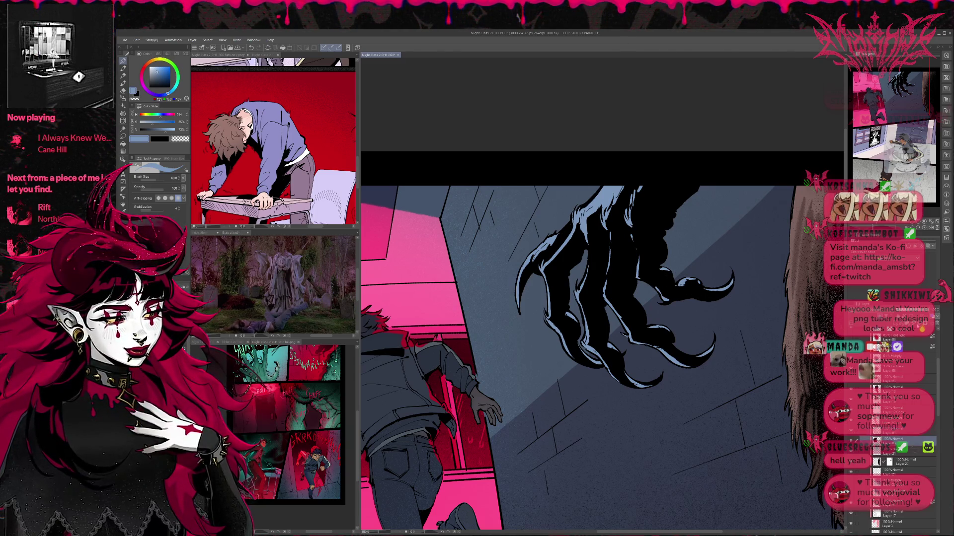
pyautogui.click(850, 439)
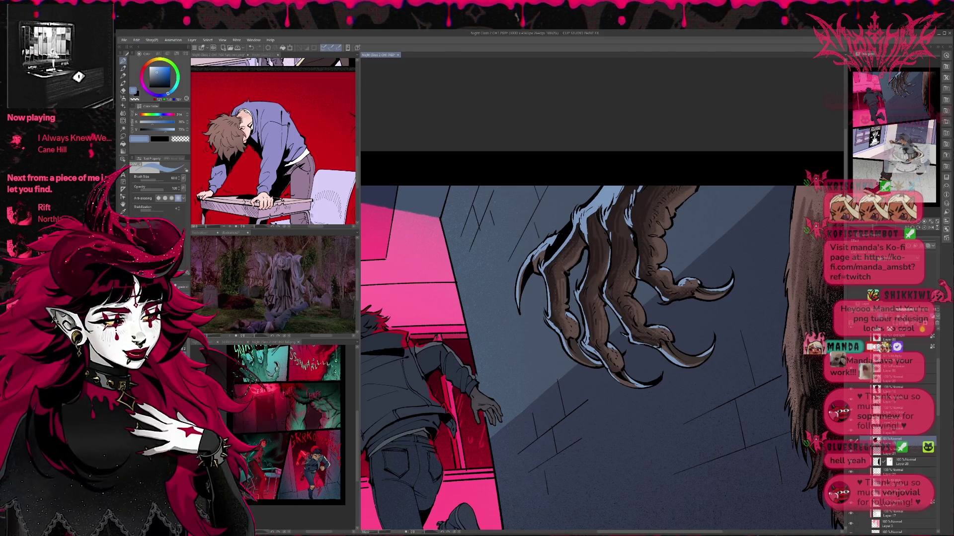
pyautogui.moveTo(609, 294); pyautogui.dragTo(580, 396)
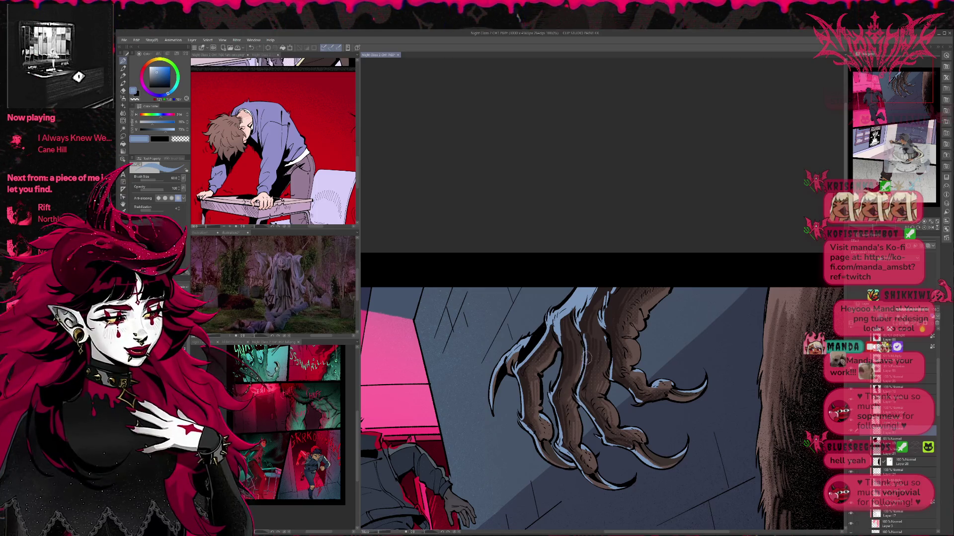
pyautogui.press('e')
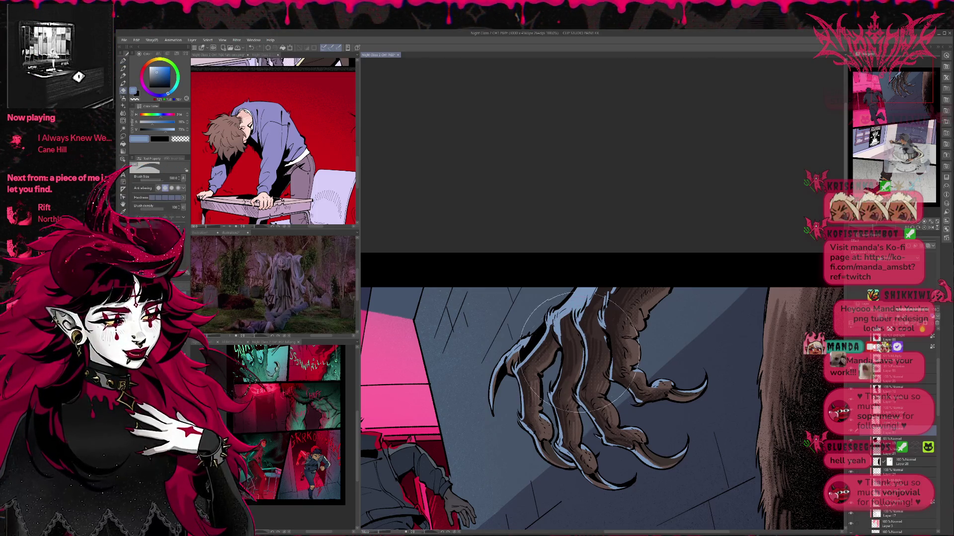
pyautogui.press('[')
pyautogui.press('[')
pyautogui.press('[')
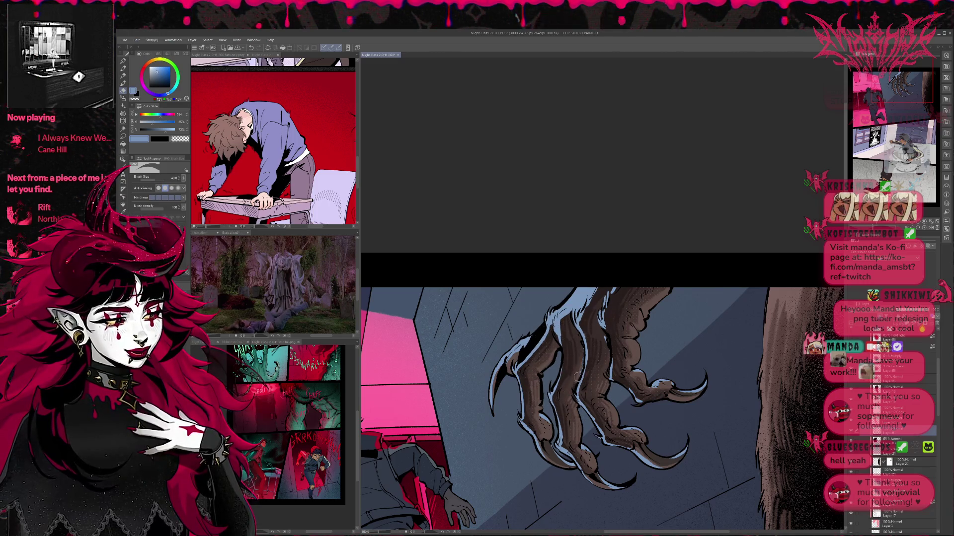
pyautogui.press('u')
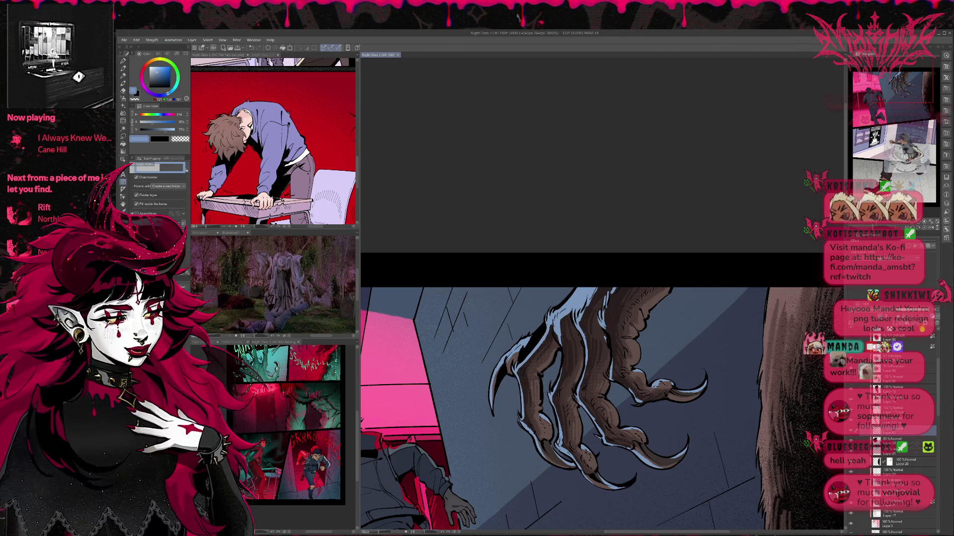
pyautogui.press('p')
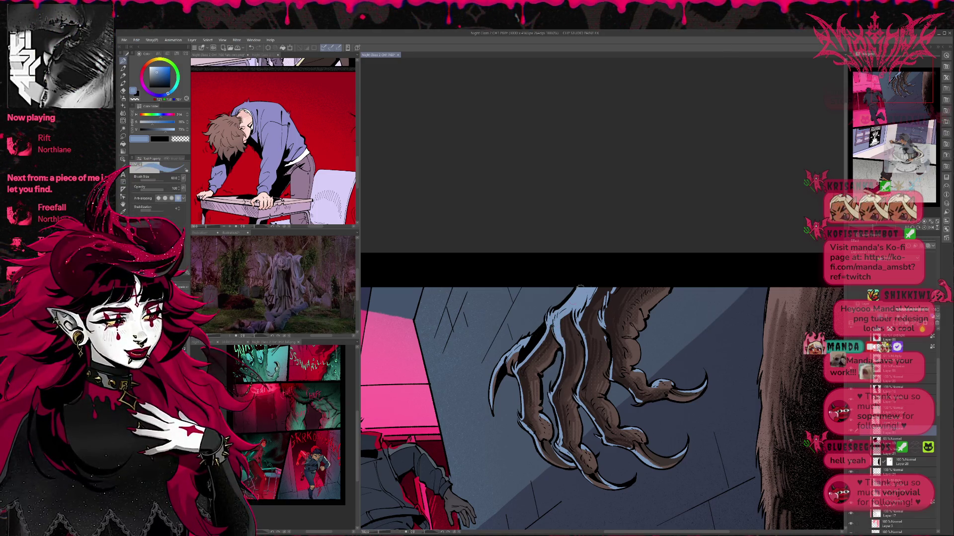
pyautogui.moveTo(608, 332)
pyautogui.mouseDown()
pyautogui.moveTo(611, 370)
pyautogui.moveTo(624, 390)
pyautogui.mouseUp()
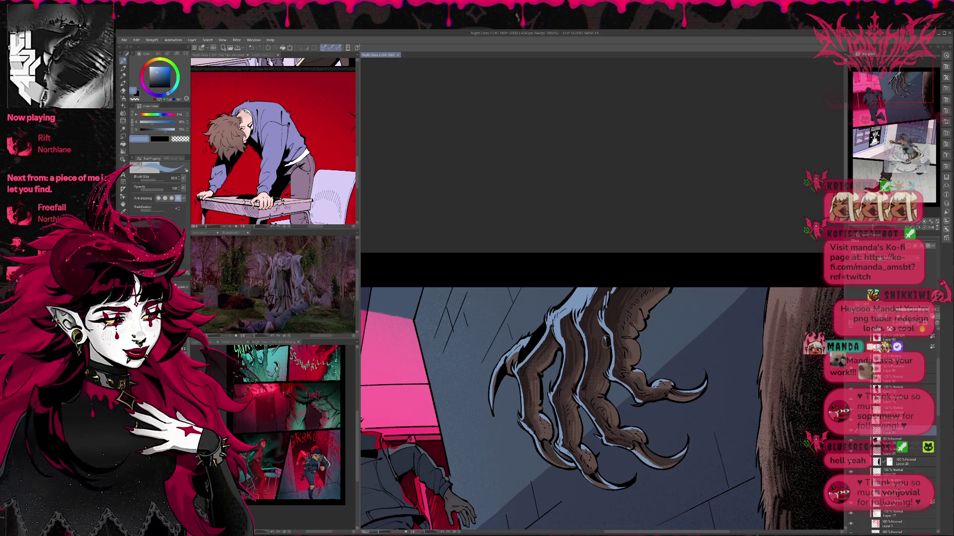
# Step: Clean up with the eraser and zoom out in the Navigator to see the whole panel
pyautogui.press('e')
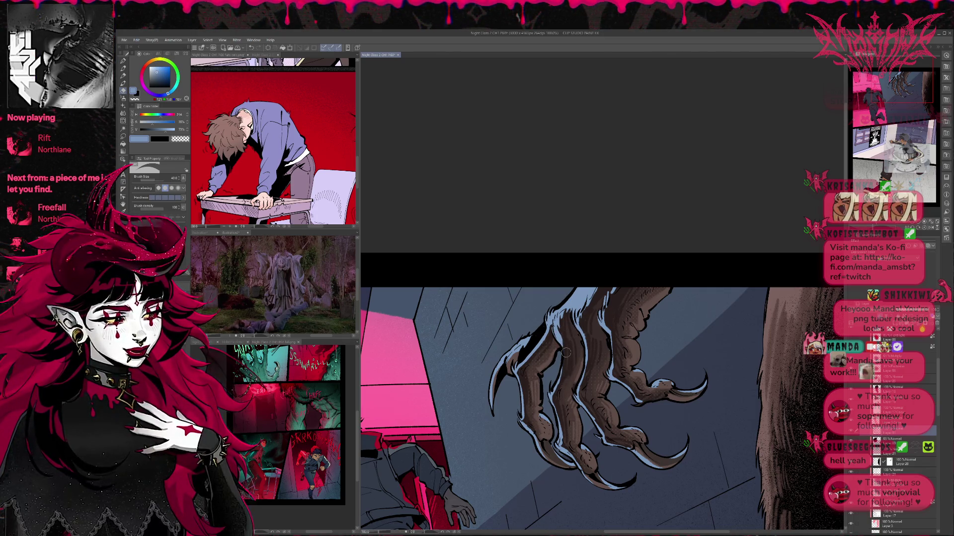
pyautogui.press('p')
pyautogui.scroll(-1, 596, 348)
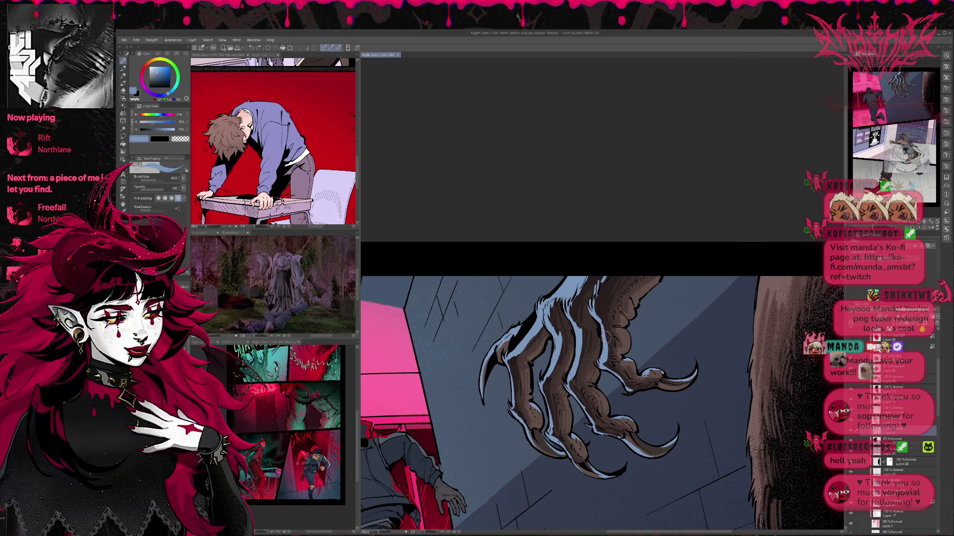
pyautogui.press('e')
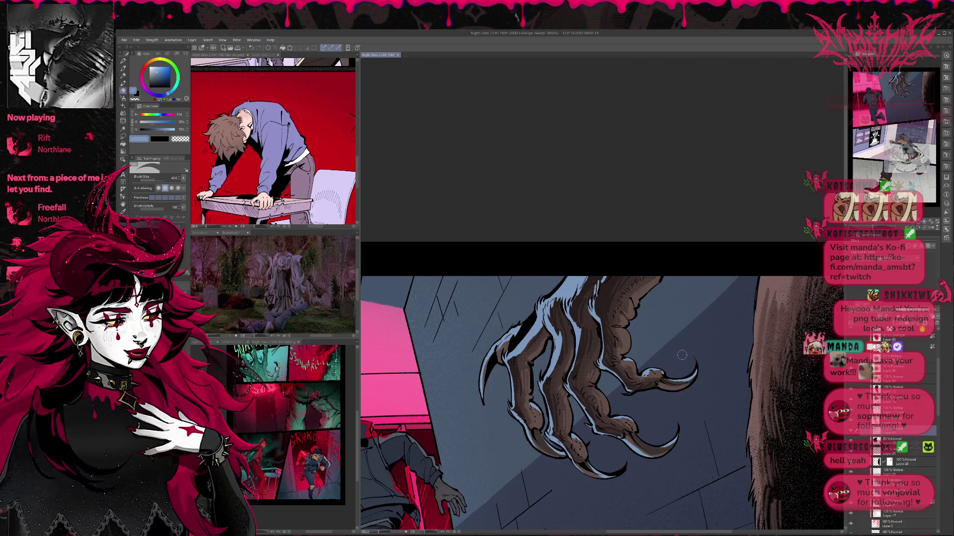
pyautogui.click(912, 225)
pyautogui.click(912, 225)
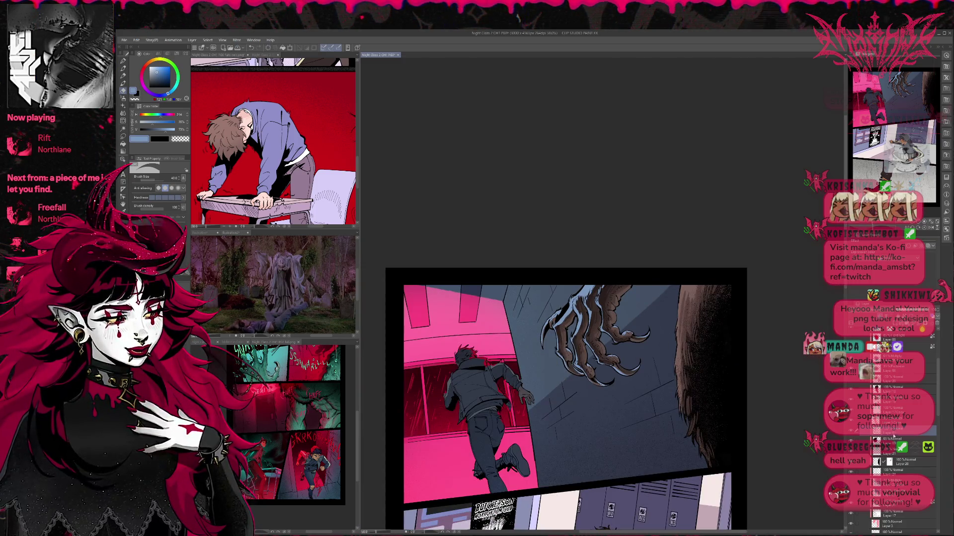
# Step: Raise the claw shadow layer's opacity from 65% to 100%, then start and cancel a text box
pyautogui.click(894, 322)
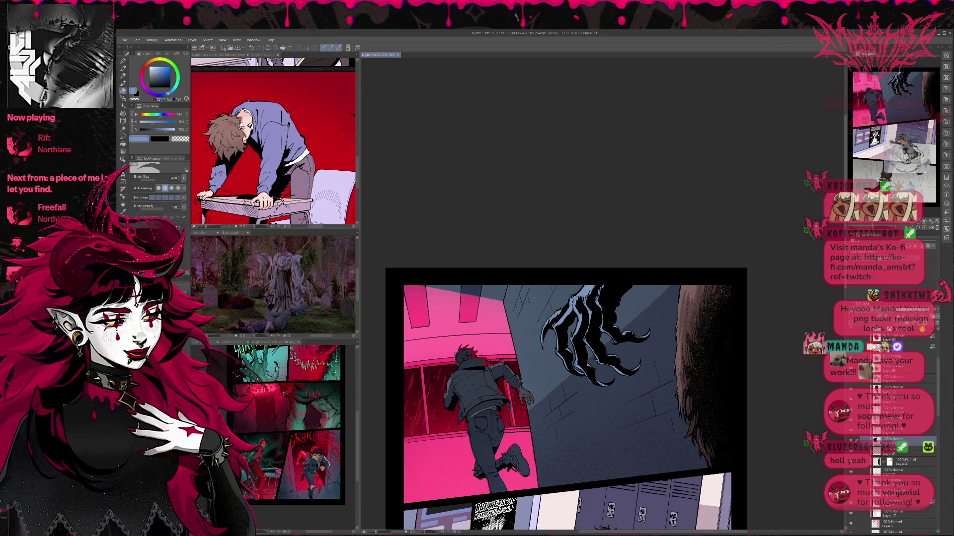
pyautogui.scroll(3, 635, 391)
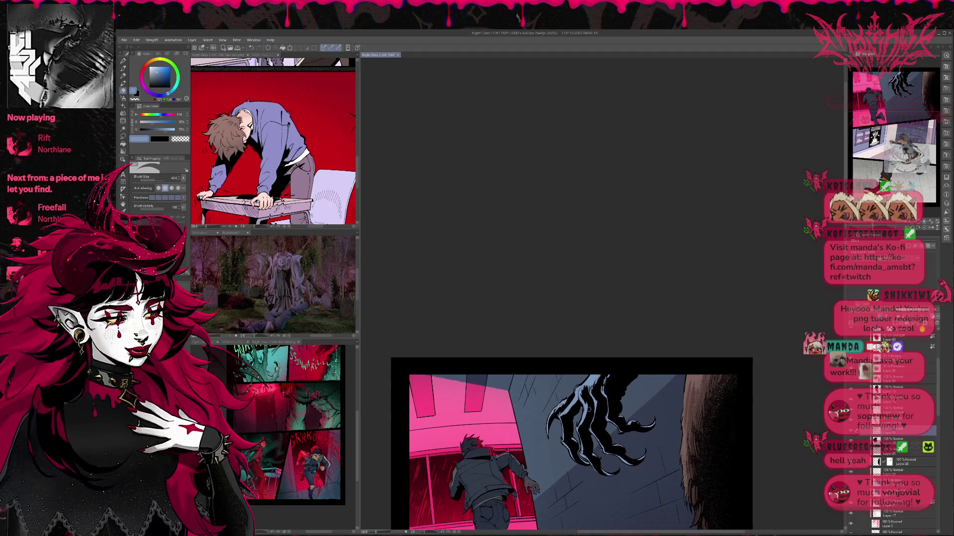
pyautogui.press('t')
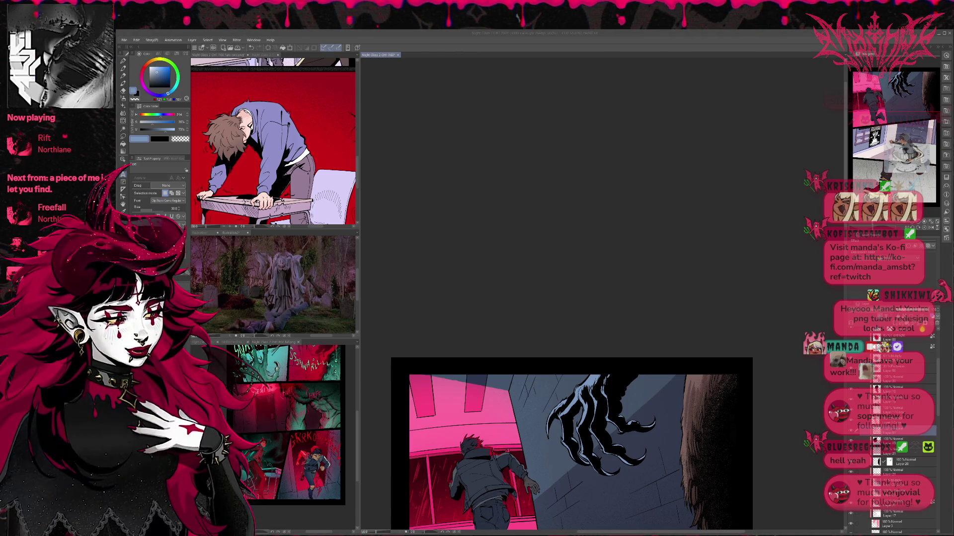
pyautogui.click(588, 405)
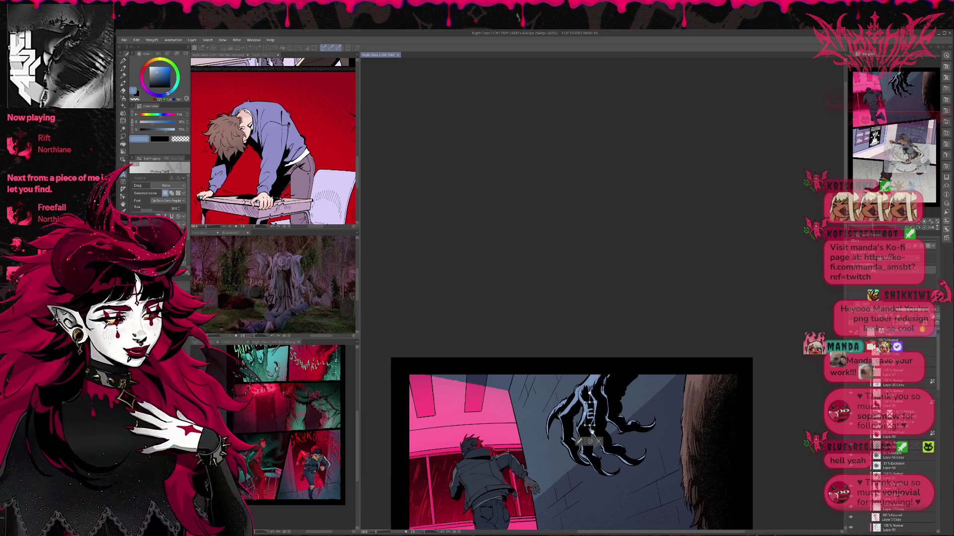
pyautogui.click(598, 441)
pyautogui.press('r')
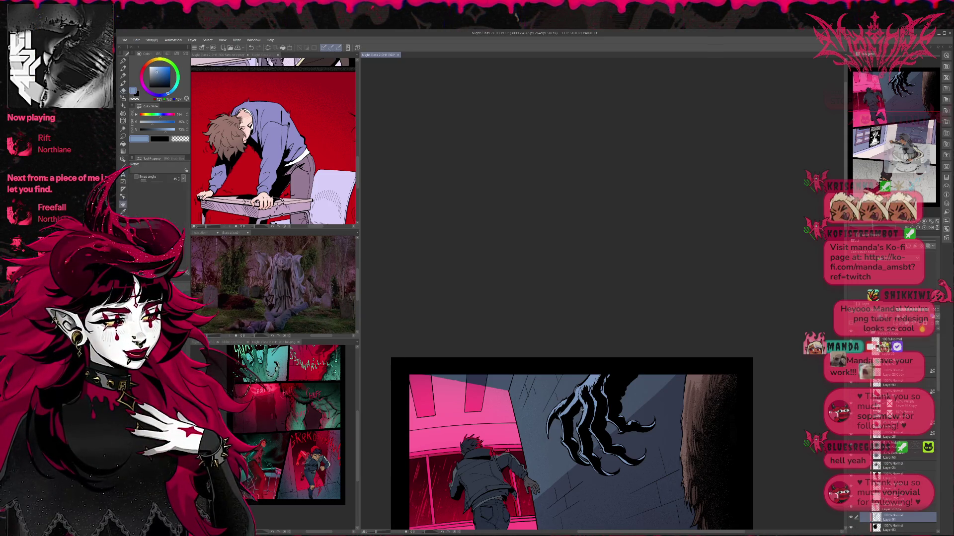
pyautogui.press('e')
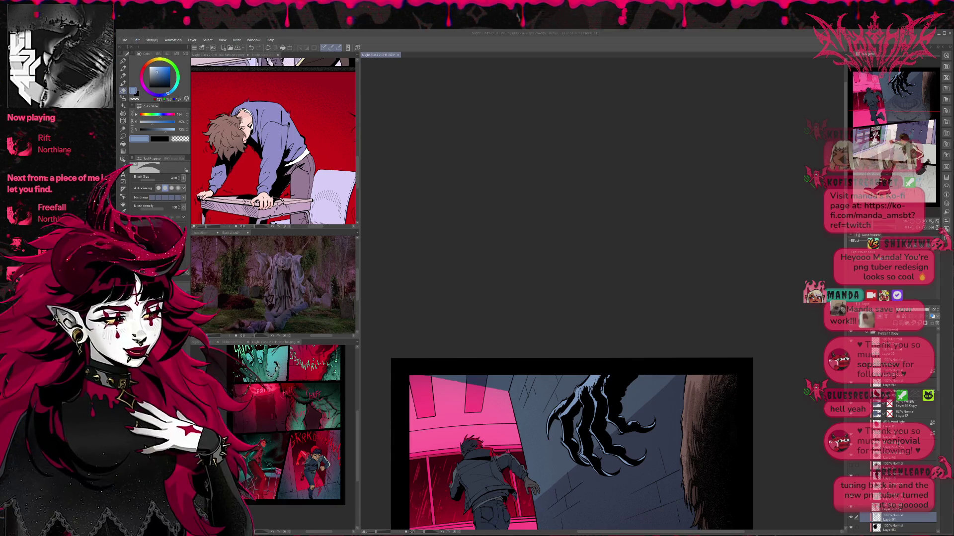
# Step: Brush a short stroke on the claw tip, then undo the last two claw strokes
pyautogui.hotkey('ctrl', '-')
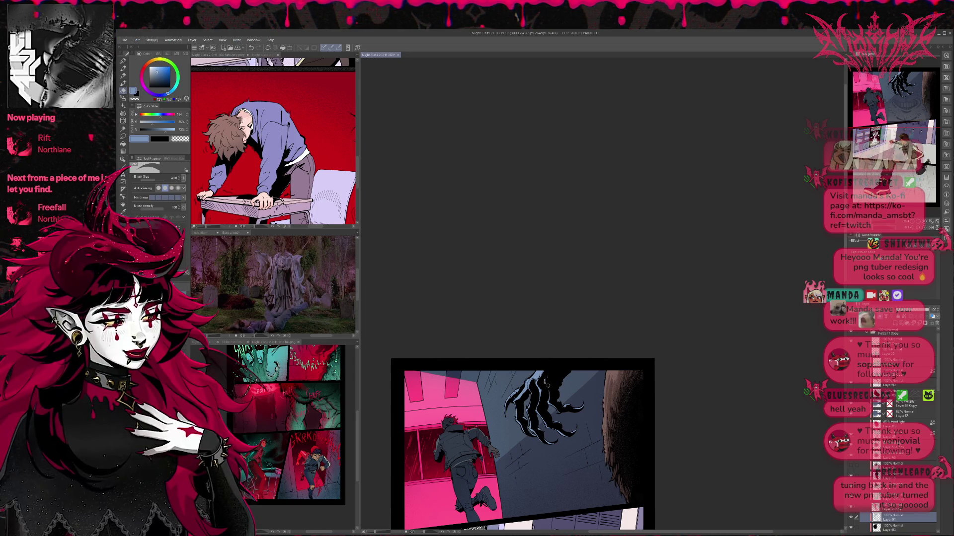
pyautogui.moveTo(556, 374)
pyautogui.mouseDown()
pyautogui.moveTo(557, 401)
pyautogui.moveTo(549, 374)
pyautogui.mouseUp()
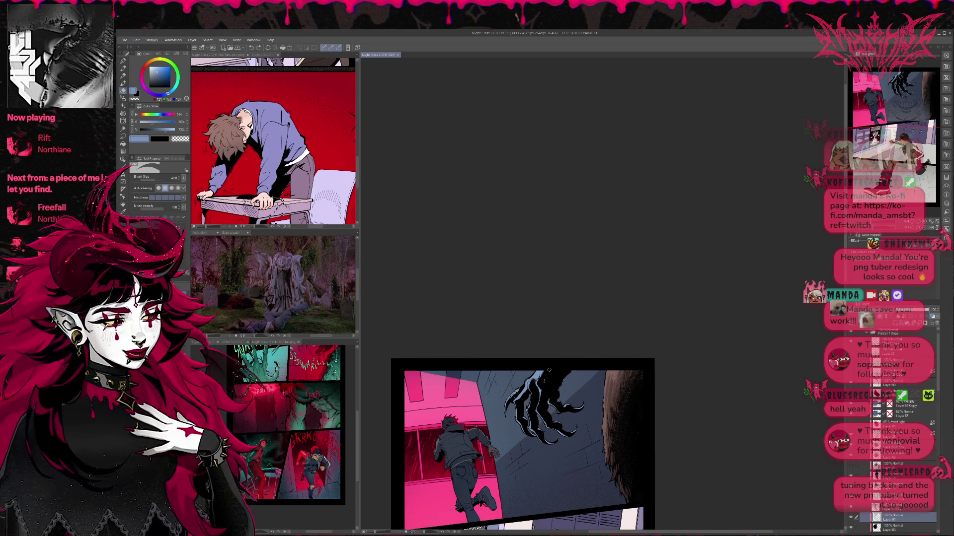
pyautogui.scroll(1, 556, 373)
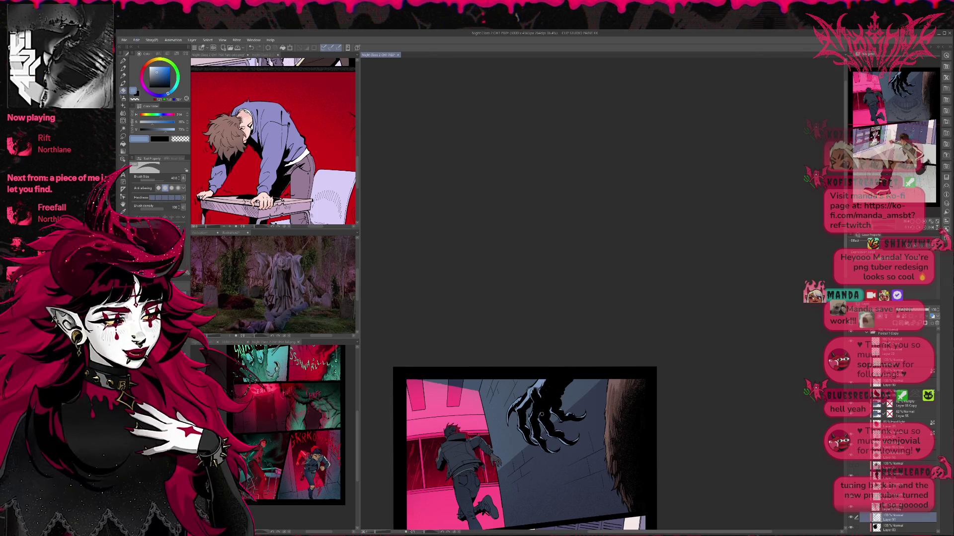
pyautogui.moveTo(541, 391); pyautogui.dragTo(541, 383)
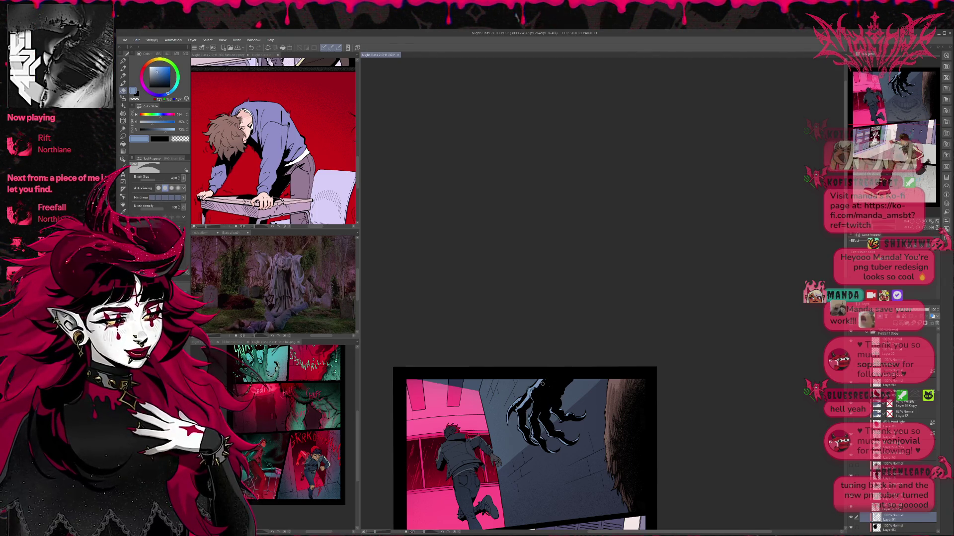
pyautogui.hotkey('ctrl', 'z')
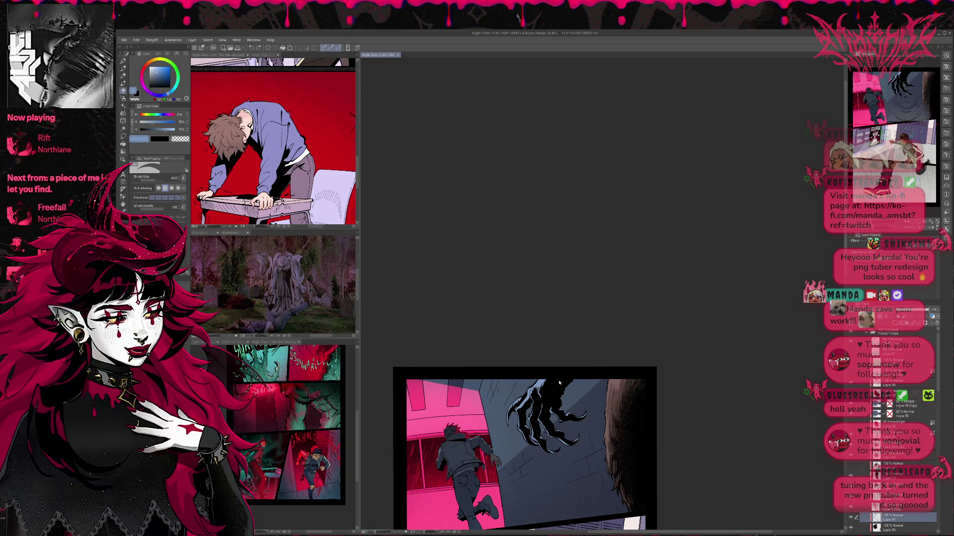
pyautogui.hotkey('ctrl', 'z')
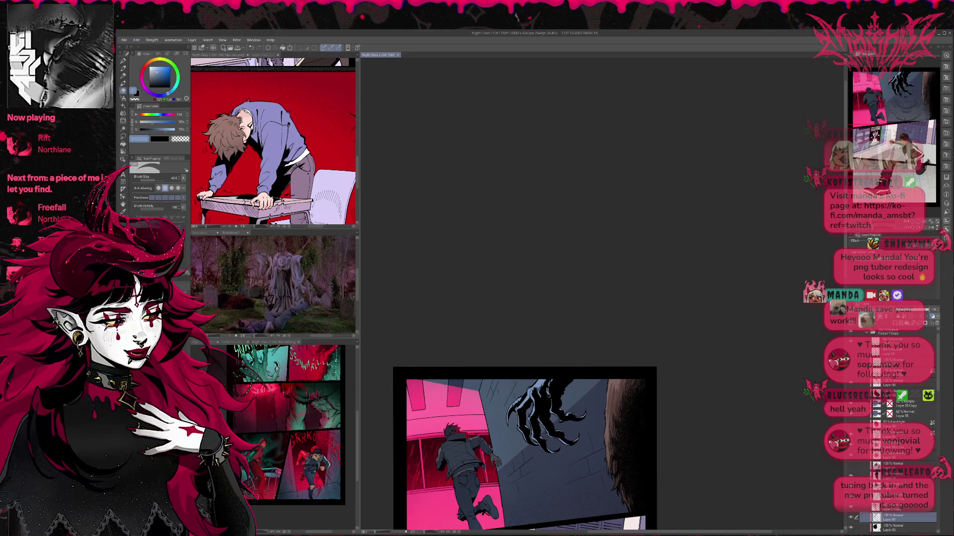
pyautogui.moveTo(556, 404); pyautogui.dragTo(573, 375)
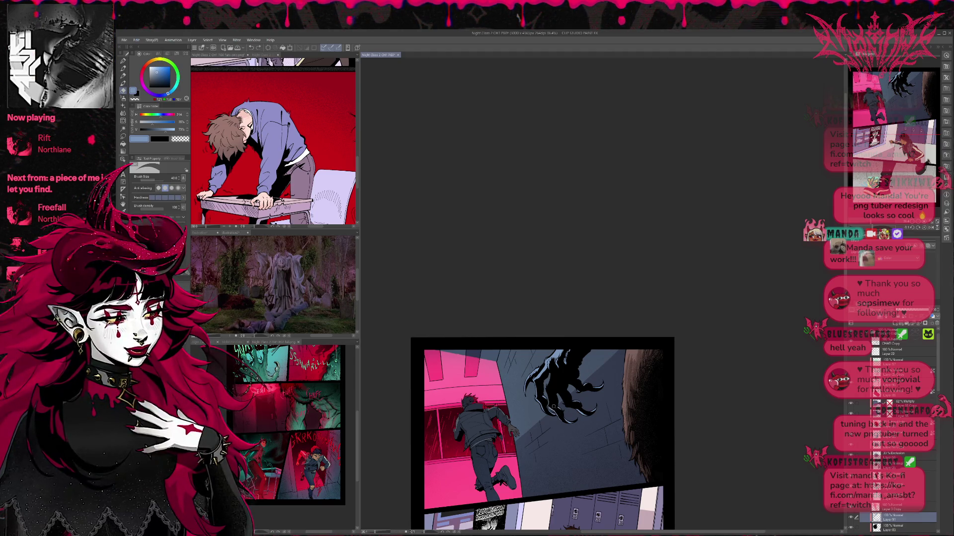
pyautogui.moveTo(580, 341); pyautogui.dragTo(588, 336)
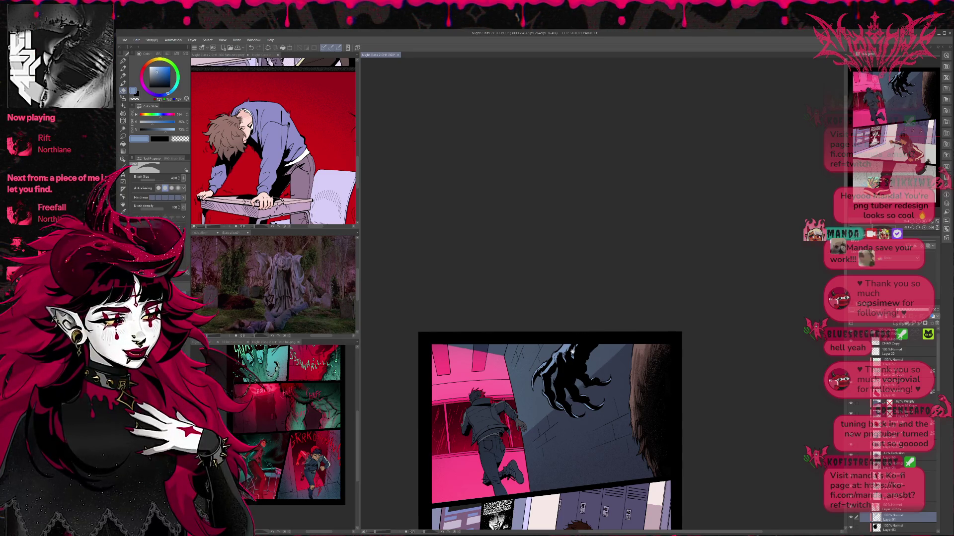
pyautogui.moveTo(573, 362); pyautogui.dragTo(579, 382)
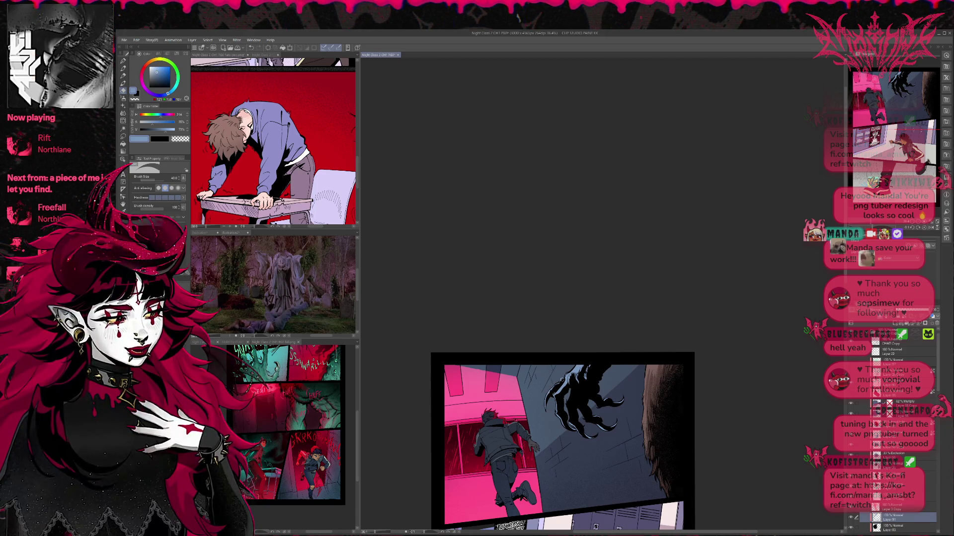
pyautogui.press('p')
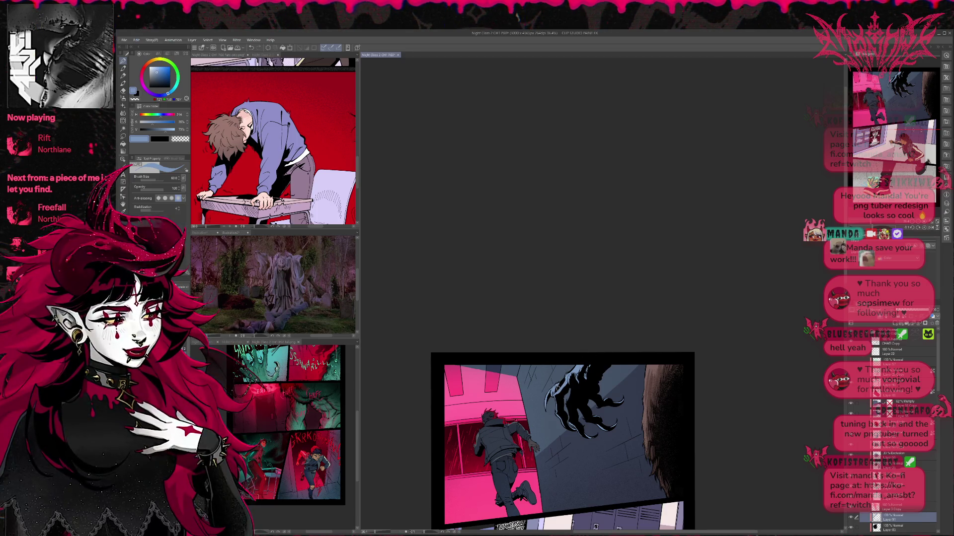
pyautogui.press('e')
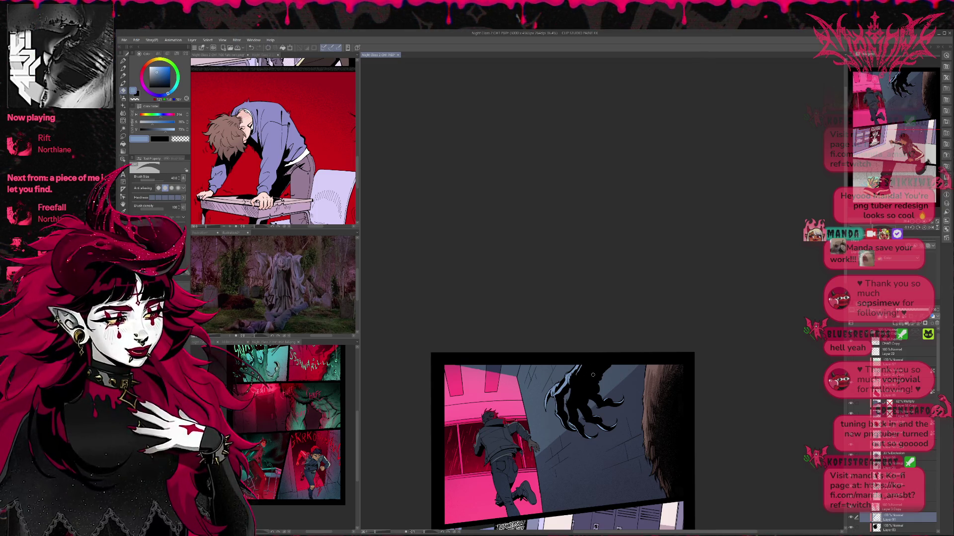
pyautogui.press('p')
pyautogui.scroll(-2, 611, 348)
pyautogui.scroll(2, 624, 334)
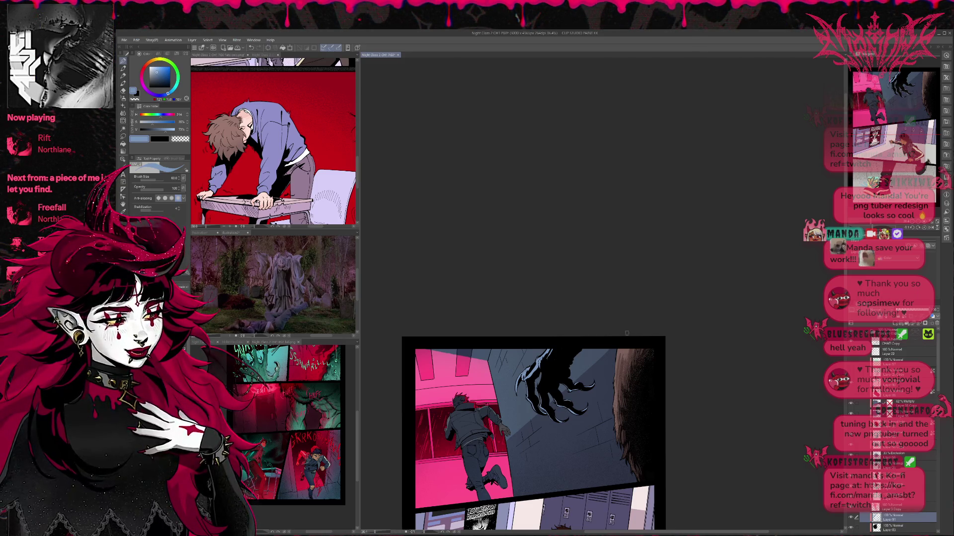
pyautogui.moveTo(593, 356)
pyautogui.mouseDown()
pyautogui.moveTo(616, 343)
pyautogui.moveTo(613, 360)
pyautogui.mouseUp()
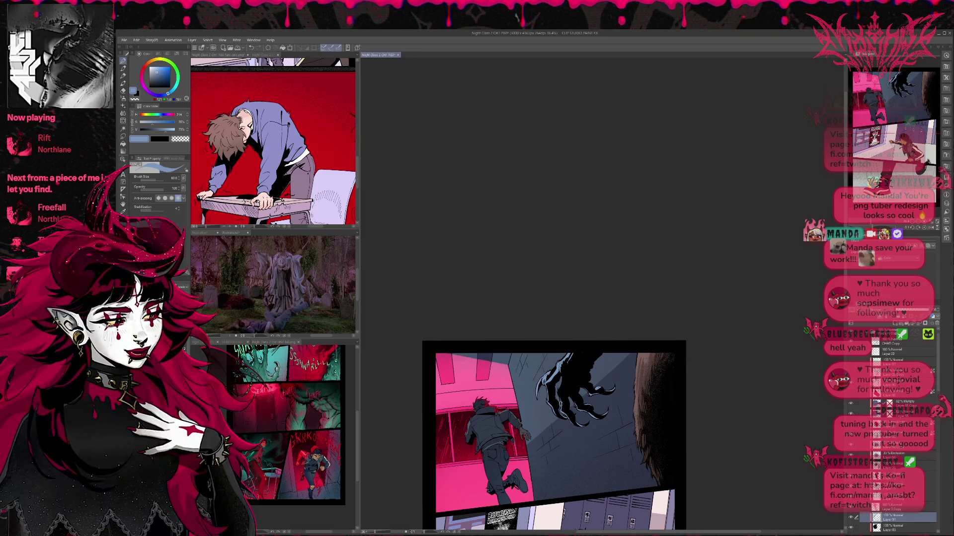
pyautogui.moveTo(610, 350); pyautogui.dragTo(603, 348)
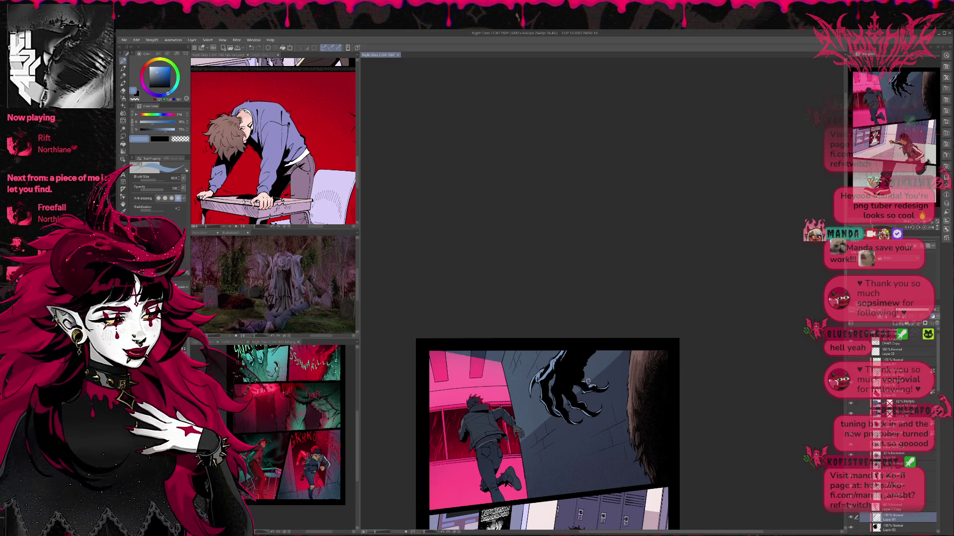
pyautogui.press('e')
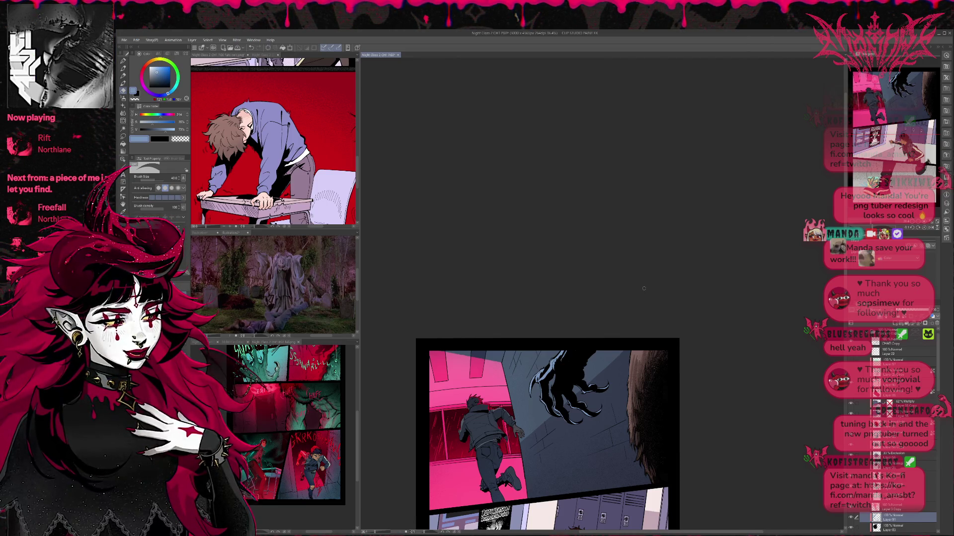
pyautogui.scroll(-2, 678, 411)
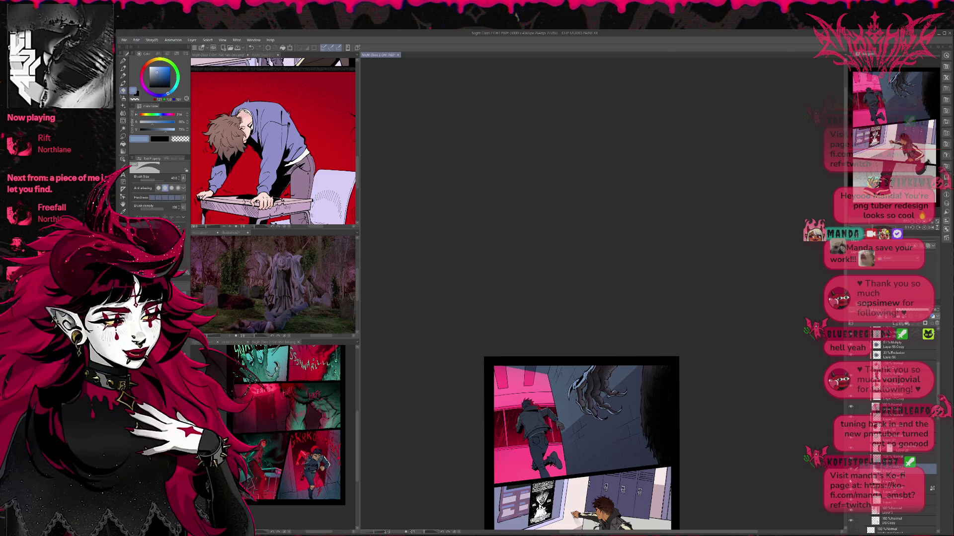
# Step: Select a layer higher in the Layer palette stack and switch to the Pen tool
pyautogui.click(850, 480)
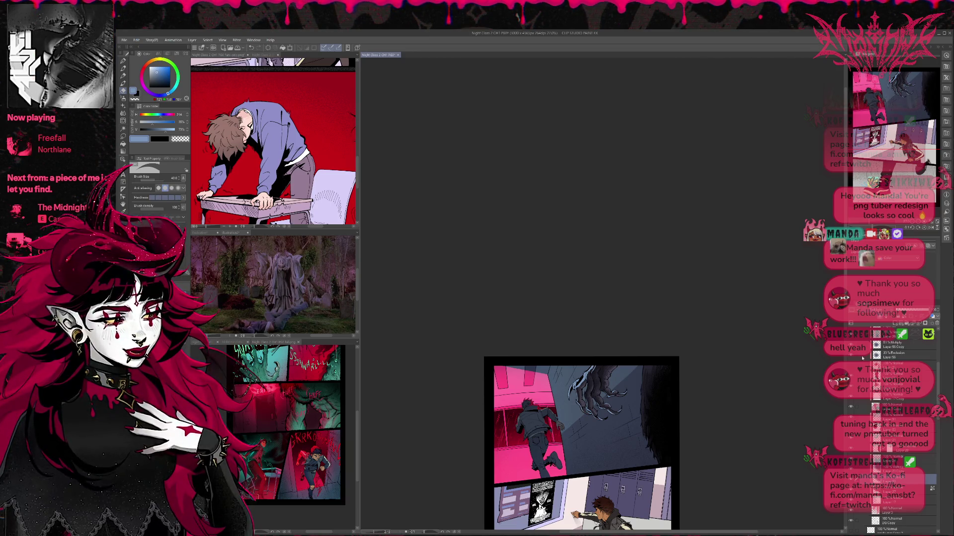
pyautogui.scroll(-2, 899, 430)
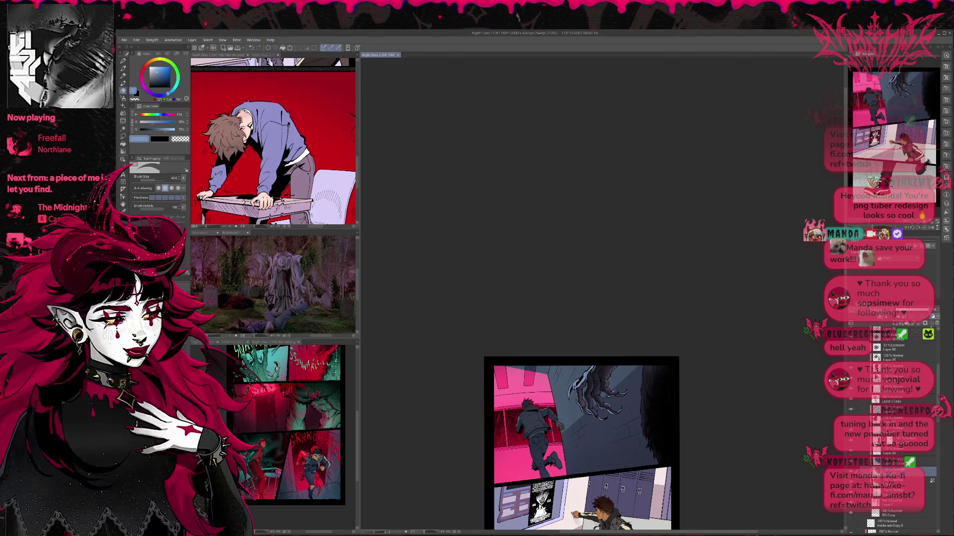
pyautogui.scroll(5, 899, 430)
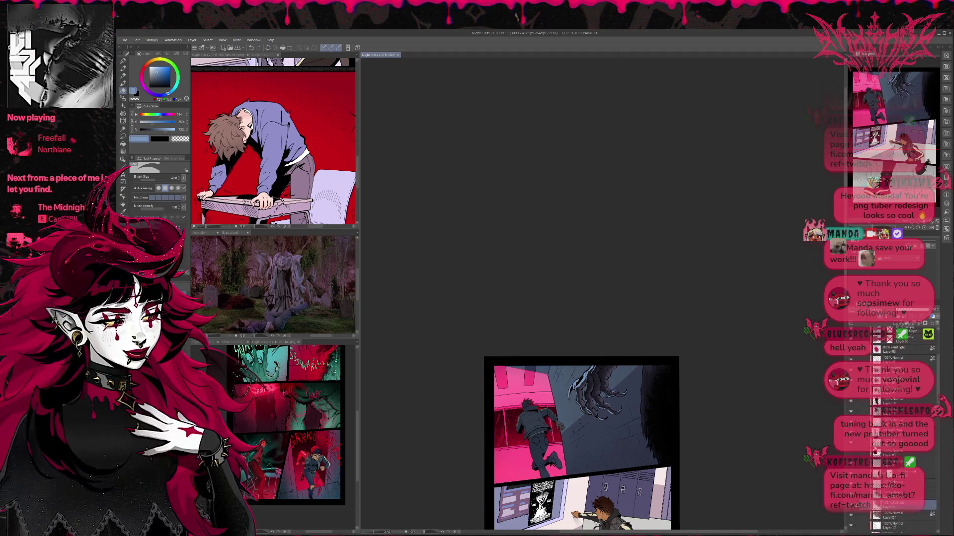
pyautogui.scroll(-3, 899, 430)
pyautogui.click(895, 446)
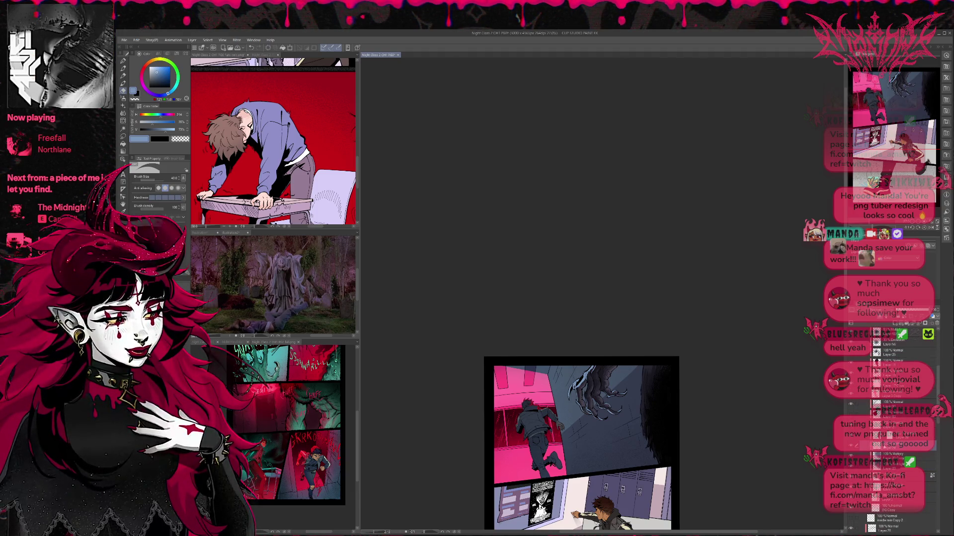
pyautogui.scroll(-3, 895, 446)
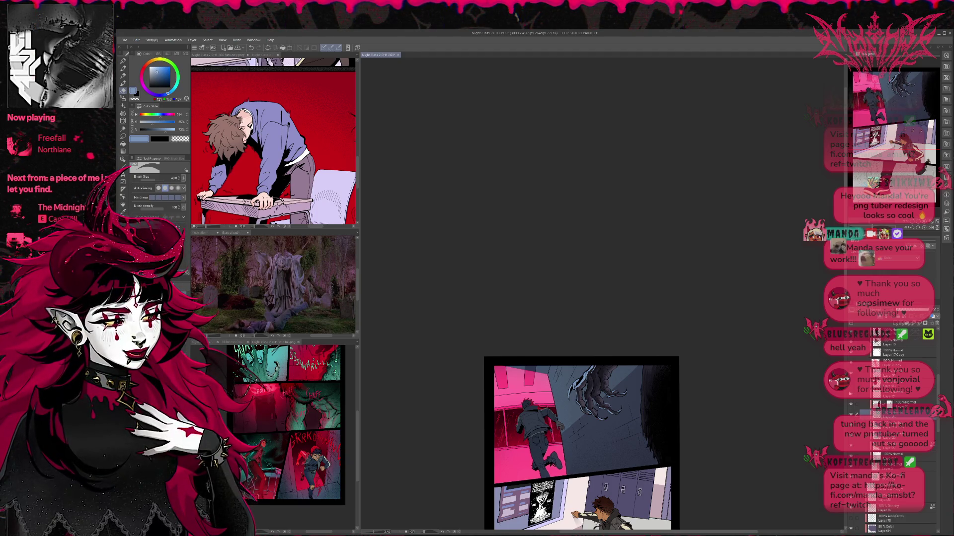
pyautogui.keyDown('ctrl'); pyautogui.keyDown('shift'); pyautogui.click(636, 386); pyautogui.keyUp('shift'); pyautogui.keyUp('ctrl')
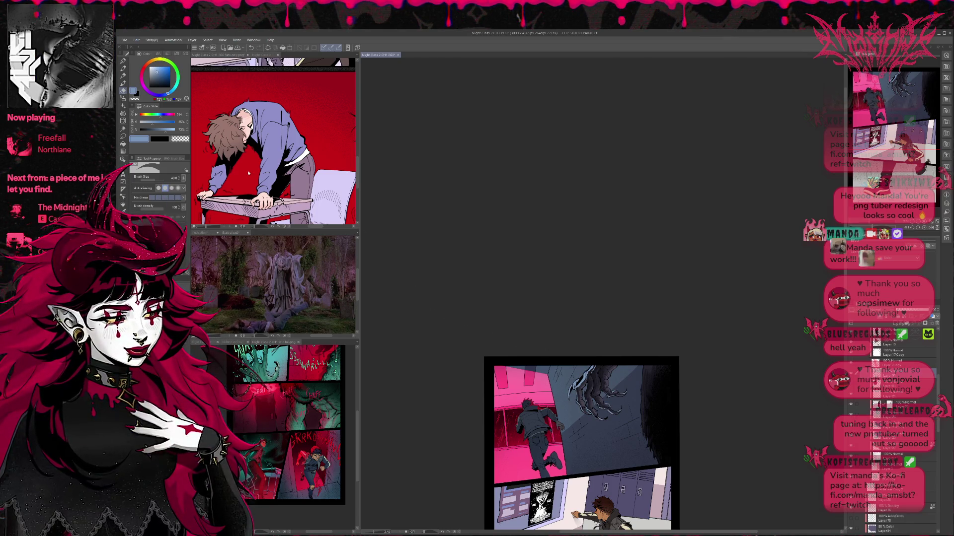
pyautogui.click(123, 61)
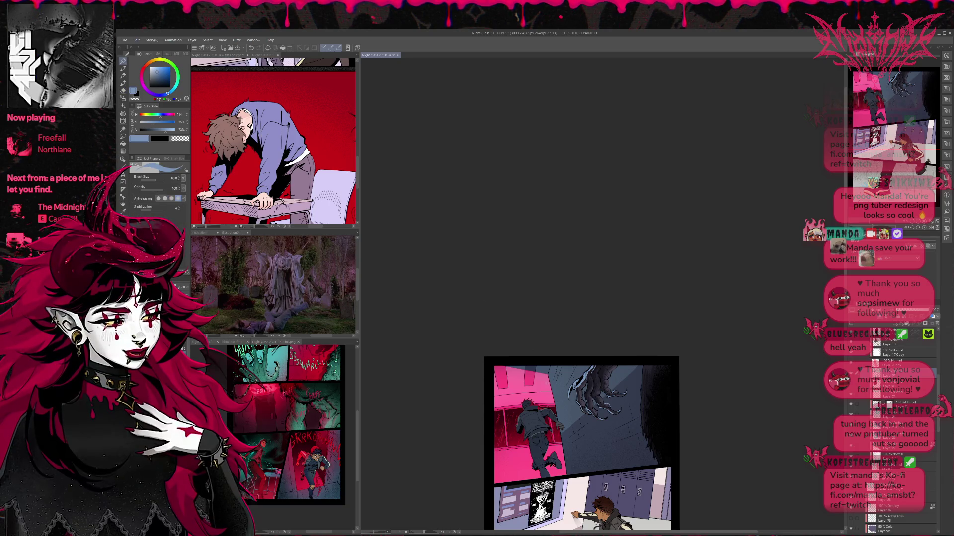
# Step: Undo a trial red claw stroke, then repaint the claw in the wall's sampled blue-grey at brush size 50
pyautogui.keyDown('alt'); pyautogui.click(519, 407); pyautogui.keyUp('alt')
pyautogui.moveTo(579, 382); pyautogui.dragTo(570, 394)
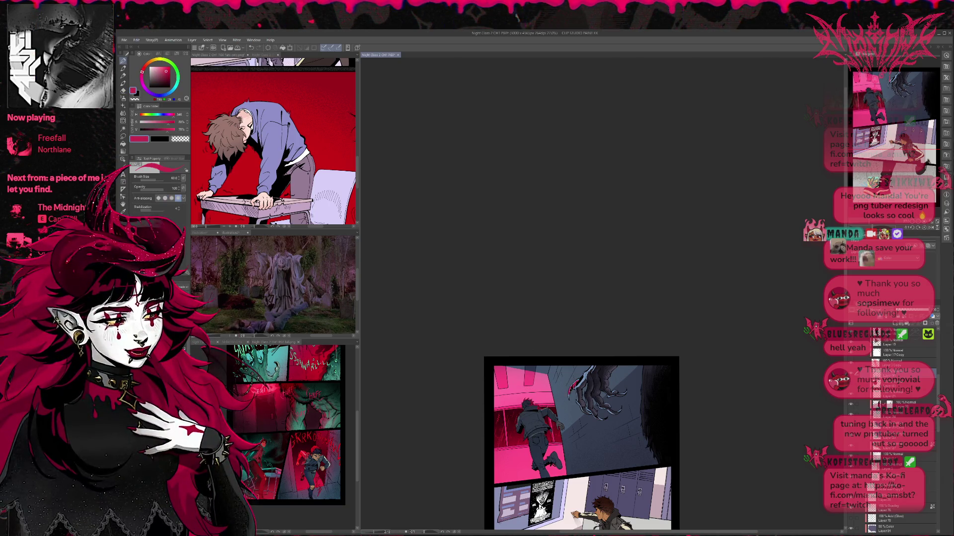
pyautogui.press('[')
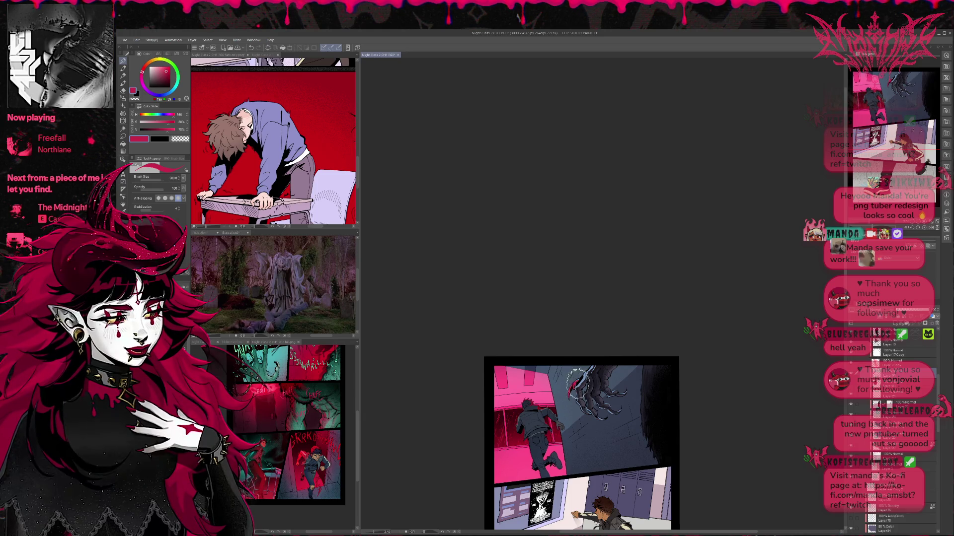
pyautogui.hotkey('ctrl', 'z')
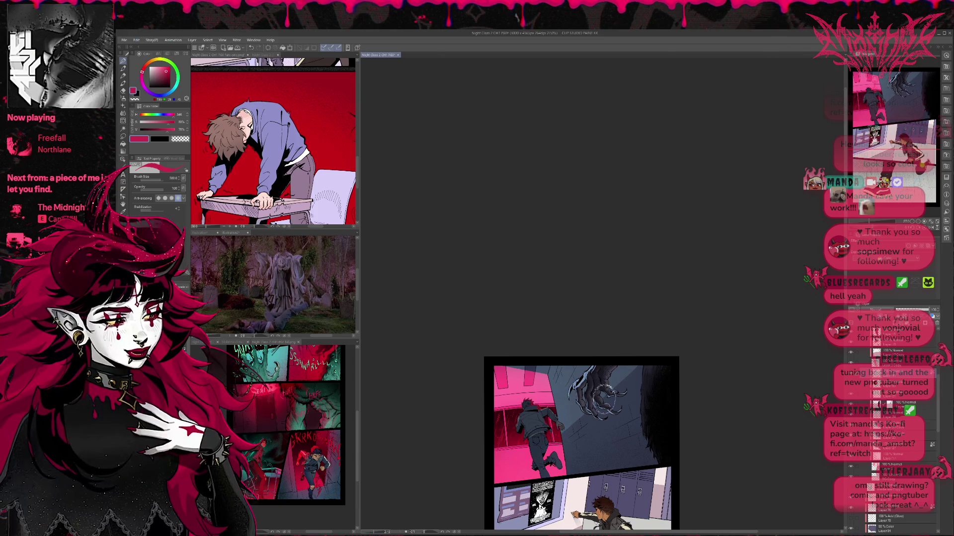
pyautogui.keyDown('alt'); pyautogui.click(589, 422); pyautogui.keyUp('alt')
pyautogui.moveTo(574, 389)
pyautogui.mouseDown()
pyautogui.moveTo(606, 412)
pyautogui.moveTo(621, 392)
pyautogui.moveTo(581, 380)
pyautogui.mouseUp()
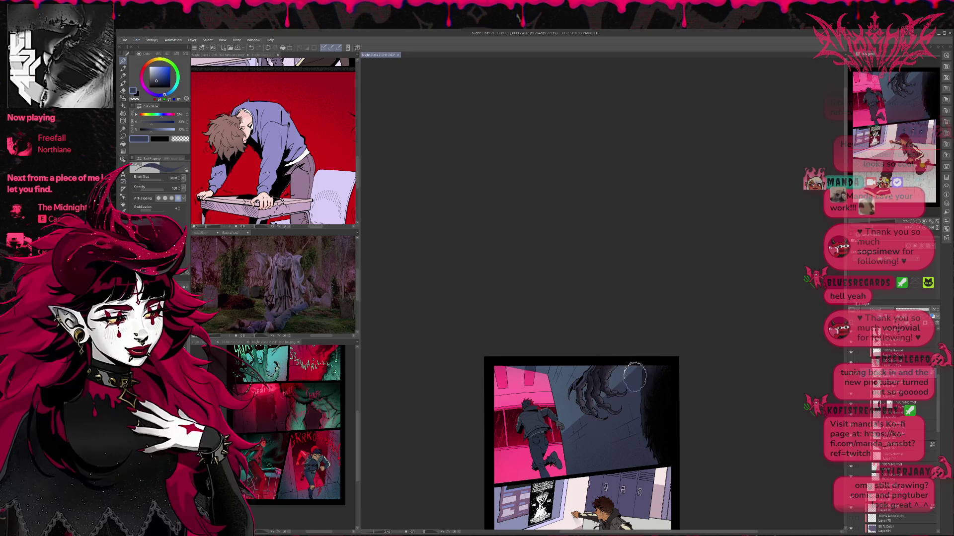
pyautogui.scroll(-2, 635, 376)
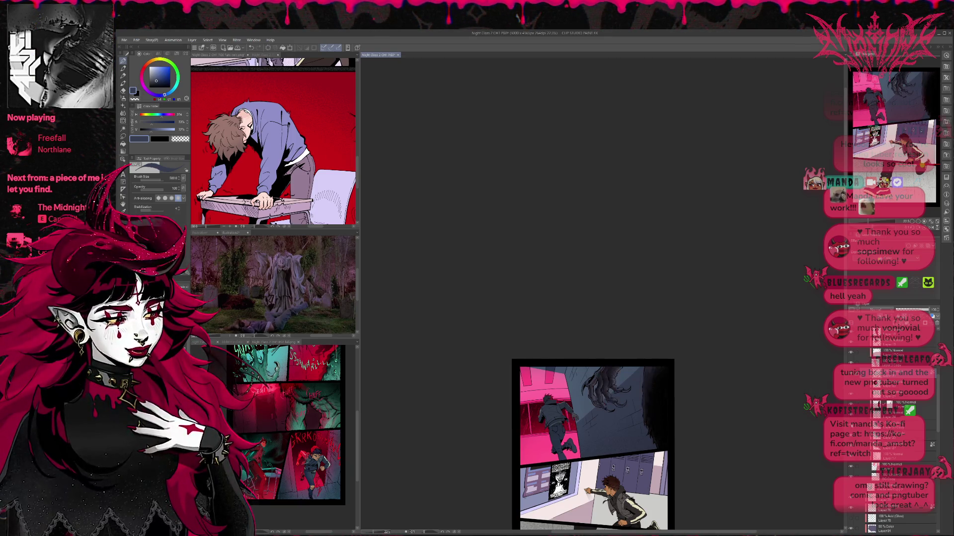
# Step: Cycle the claw through teal, dark red, brown, green and dark blue, leaving it dark
pyautogui.click(889, 425)
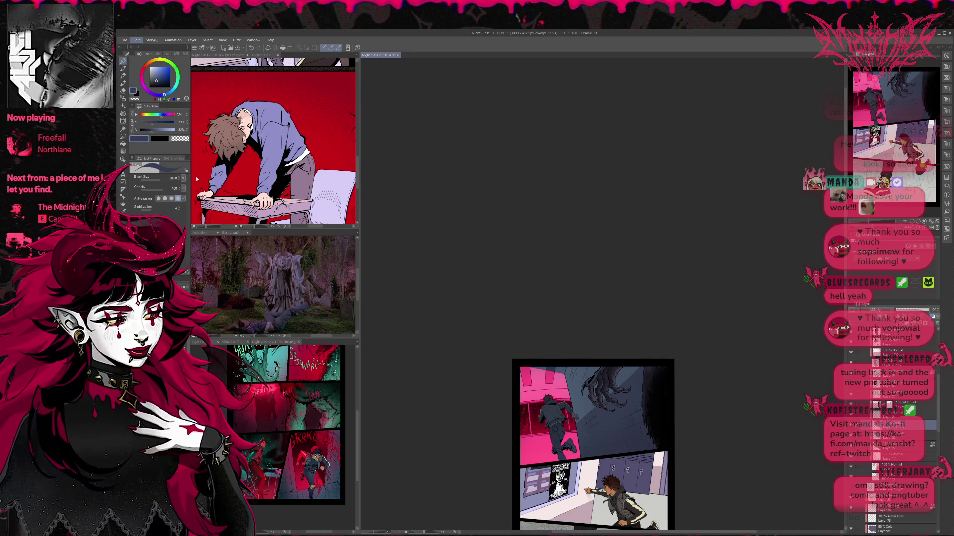
pyautogui.hotkey('ctrl', 's')
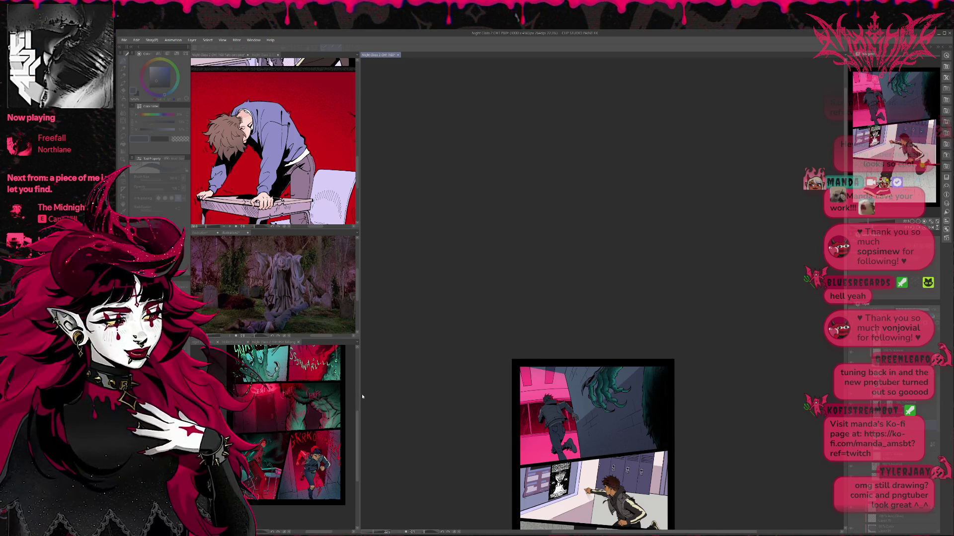
pyautogui.hotkey('ctrl', 'z')
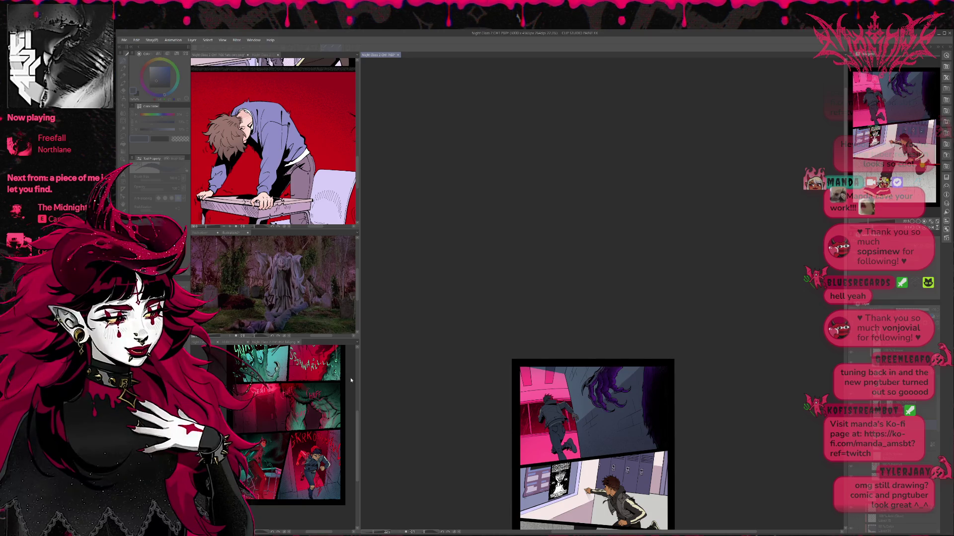
pyautogui.hotkey('ctrl', 'z')
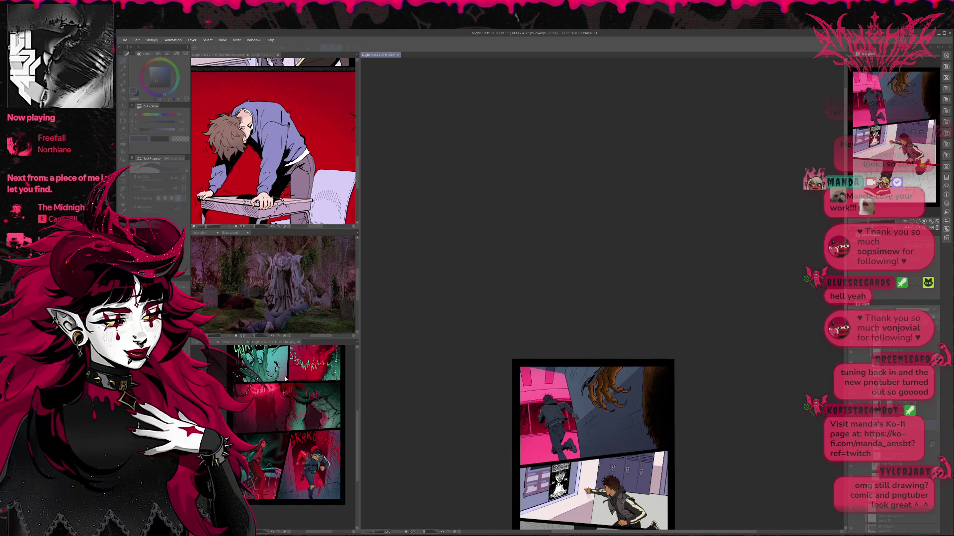
pyautogui.hotkey('ctrl', 'z')
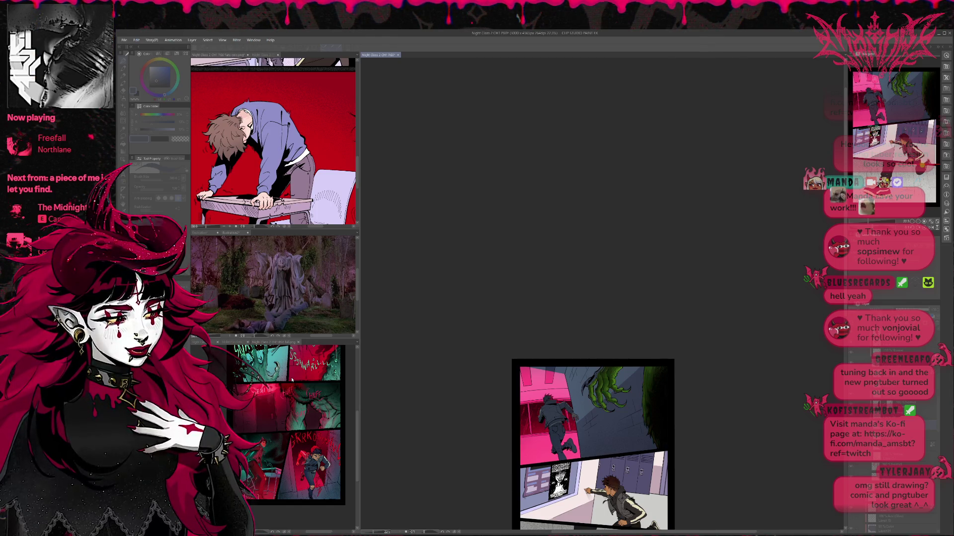
pyautogui.hotkey('ctrl', 'z')
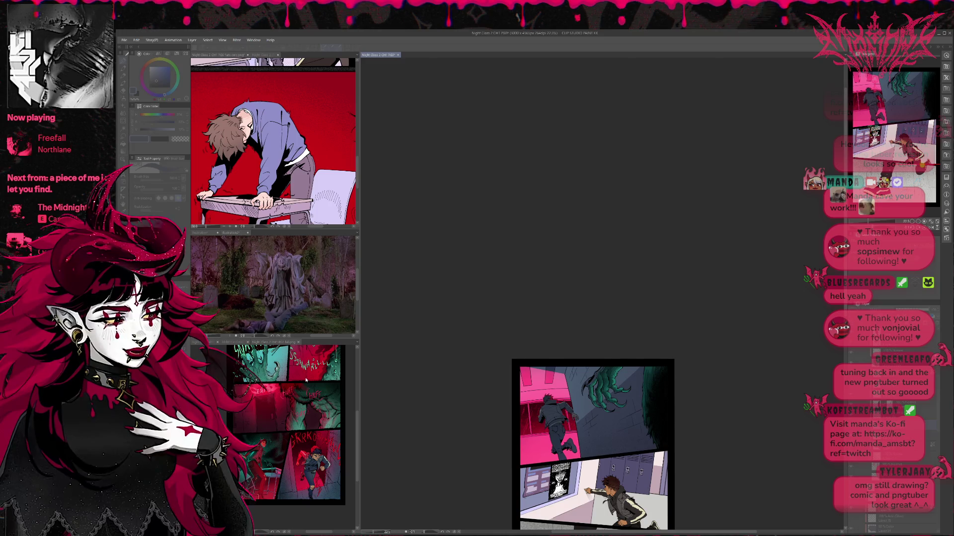
pyautogui.hotkey('ctrl', 'z')
pyautogui.hotkey('ctrl', 'z')
pyautogui.hotkey('ctrl', 'z')
pyautogui.hotkey('ctrl', 'z')
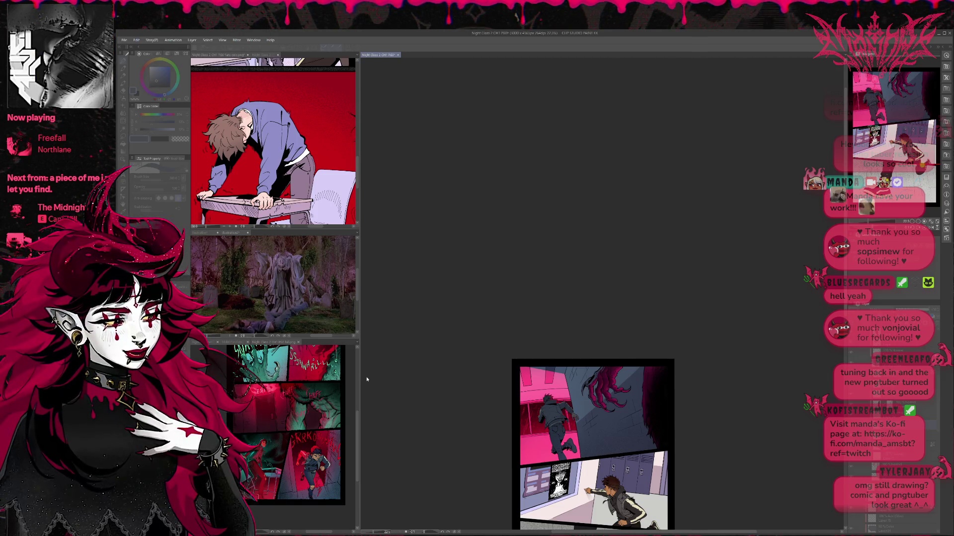
pyautogui.hotkey('ctrl', 'z')
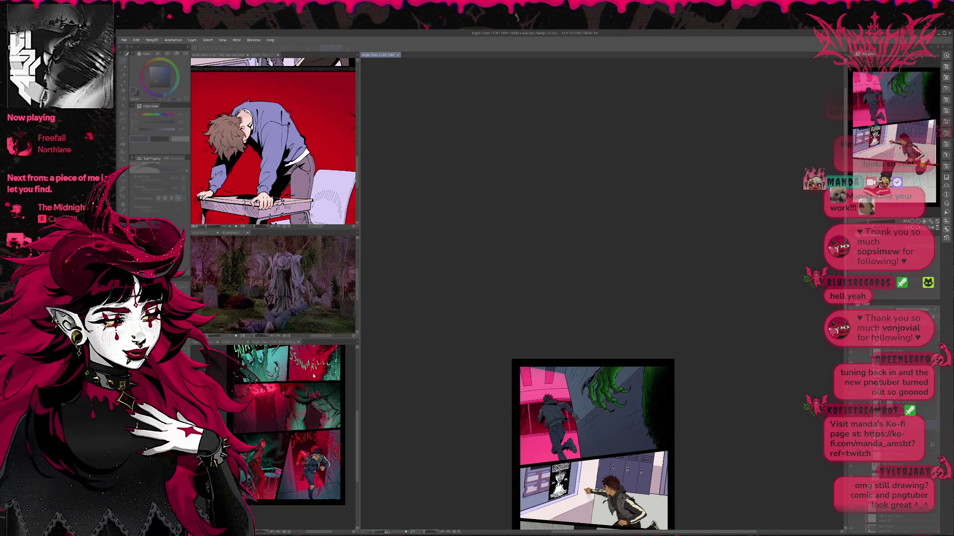
# Step: Sample a colour from the reference image, then pick yellow as the drawing colour
pyautogui.click(386, 382)
pyautogui.click(346, 284)
pyautogui.click(157, 58)
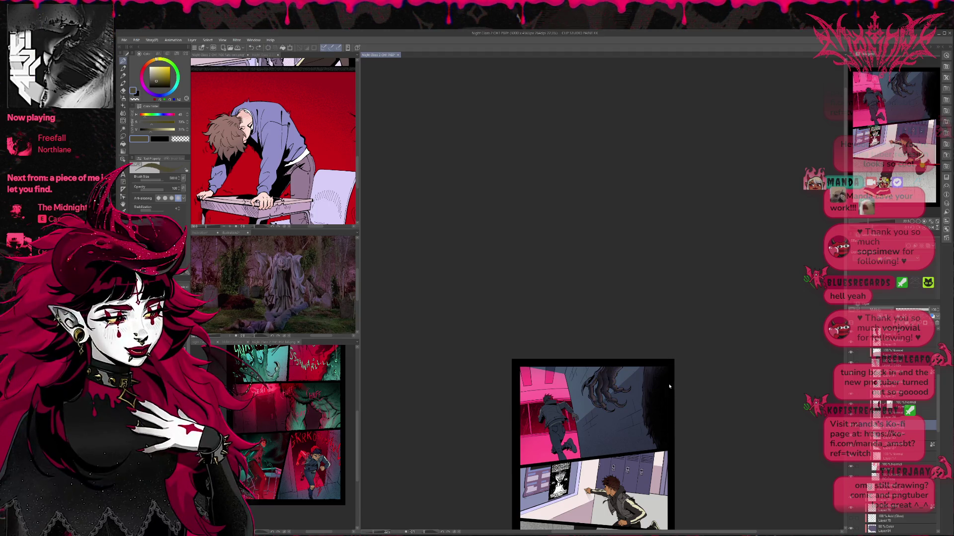
# Step: Paint the top-panel claw tan with a different brush enlarged to about 1200
pyautogui.press('p')
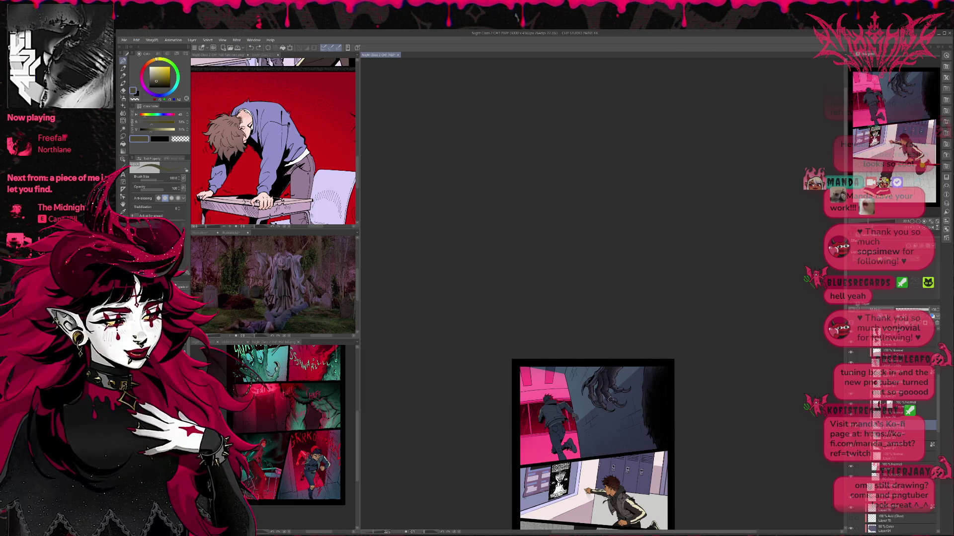
pyautogui.moveTo(586, 403)
pyautogui.mouseDown()
pyautogui.moveTo(621, 392)
pyautogui.moveTo(660, 422)
pyautogui.moveTo(611, 378)
pyautogui.mouseUp()
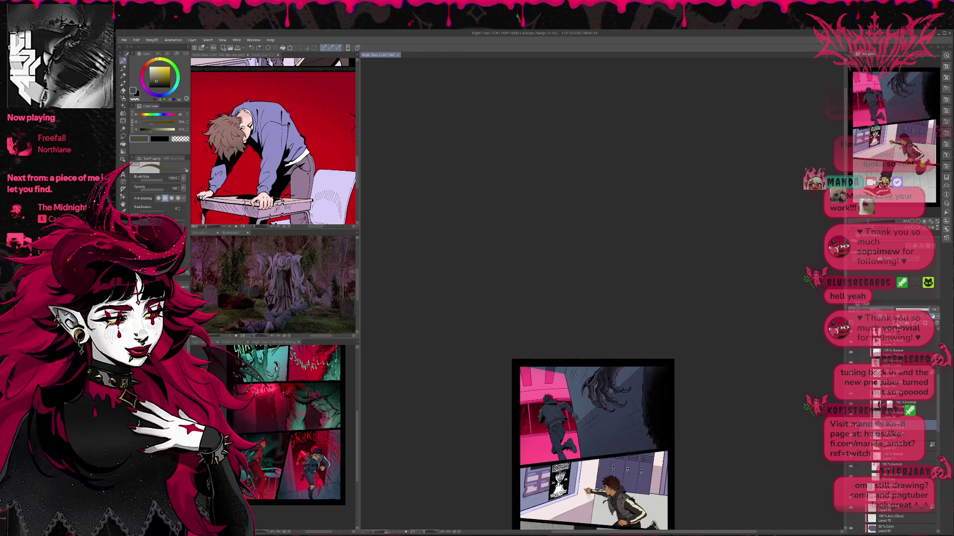
pyautogui.moveTo(707, 404)
pyautogui.mouseDown()
pyautogui.moveTo(616, 362)
pyautogui.moveTo(668, 447)
pyautogui.mouseUp()
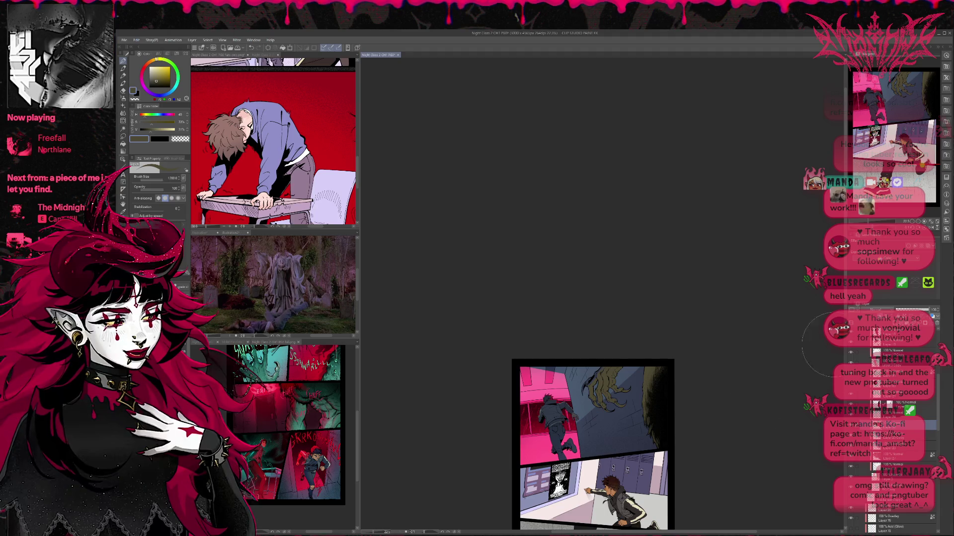
# Step: Toggle the tan claw layer's visibility repeatedly to compare the claw with and without it
pyautogui.click(850, 401)
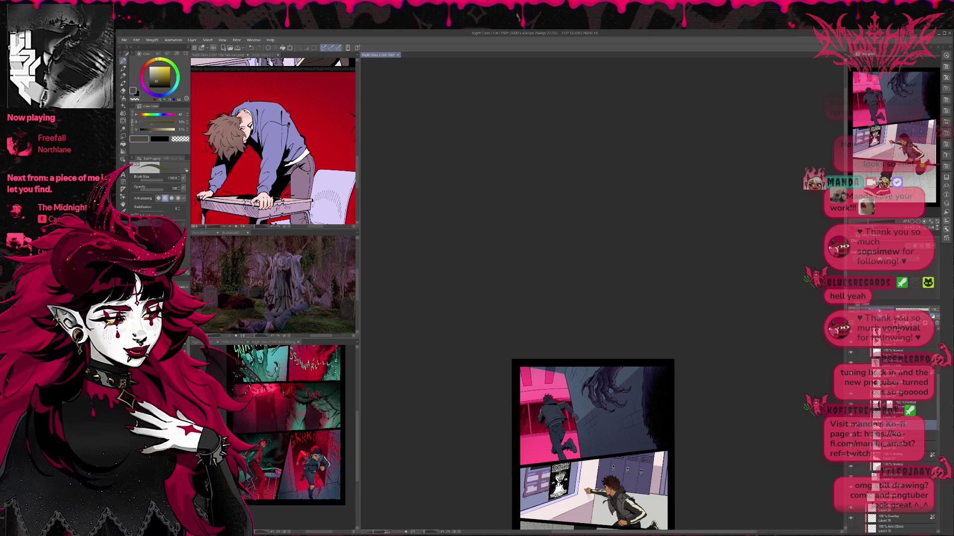
pyautogui.click(850, 401)
pyautogui.click(850, 401)
pyautogui.click(850, 401)
pyautogui.click(850, 402)
pyautogui.click(850, 401)
pyautogui.click(850, 401)
pyautogui.click(850, 401)
pyautogui.click(850, 402)
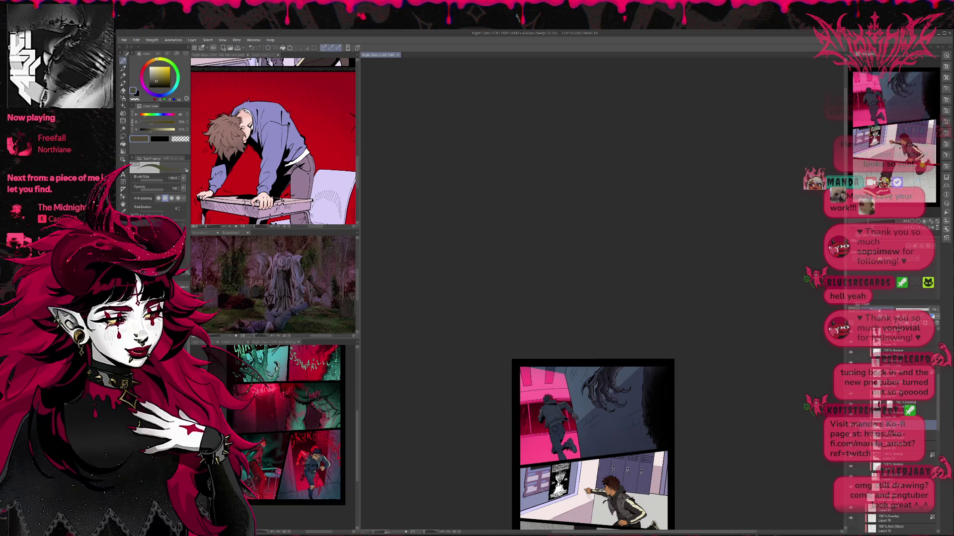
pyautogui.click(850, 401)
pyautogui.click(850, 401)
pyautogui.click(850, 401)
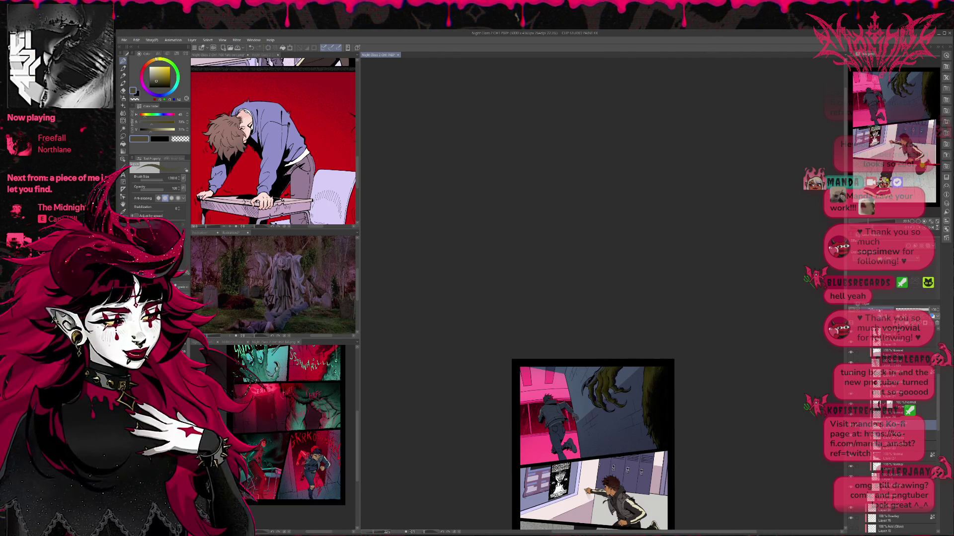
pyautogui.click(850, 401)
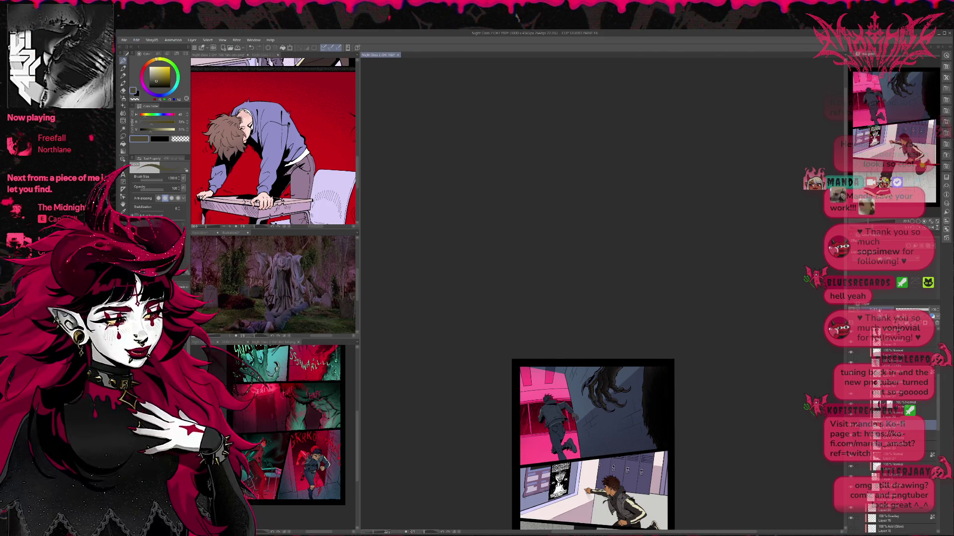
pyautogui.click(850, 402)
pyautogui.click(850, 401)
pyautogui.click(849, 401)
pyautogui.click(850, 401)
pyautogui.click(850, 402)
pyautogui.click(850, 401)
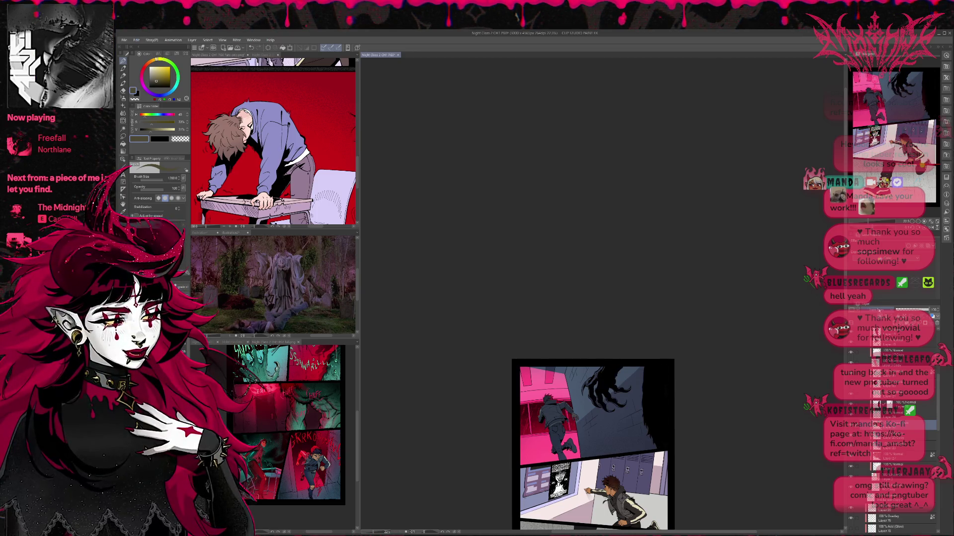
pyautogui.click(850, 402)
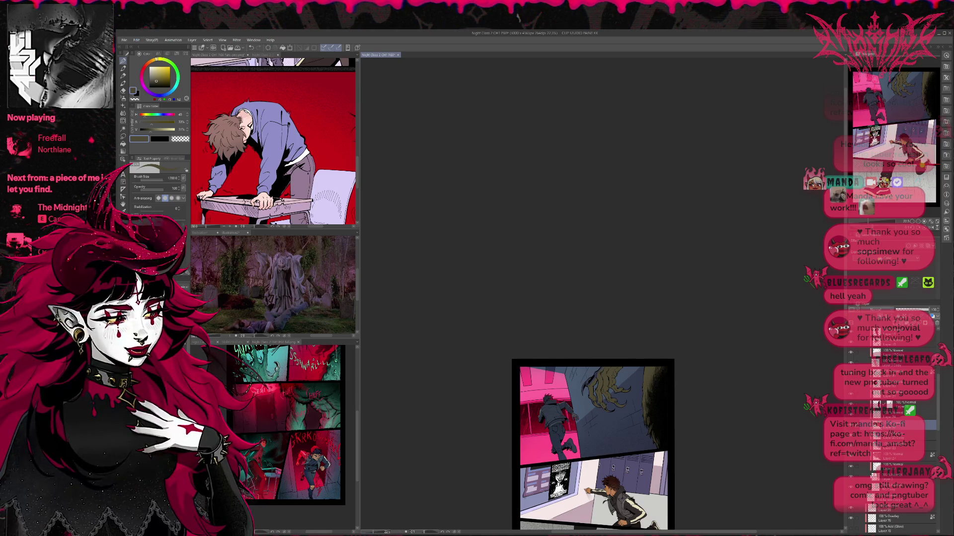
pyautogui.click(850, 402)
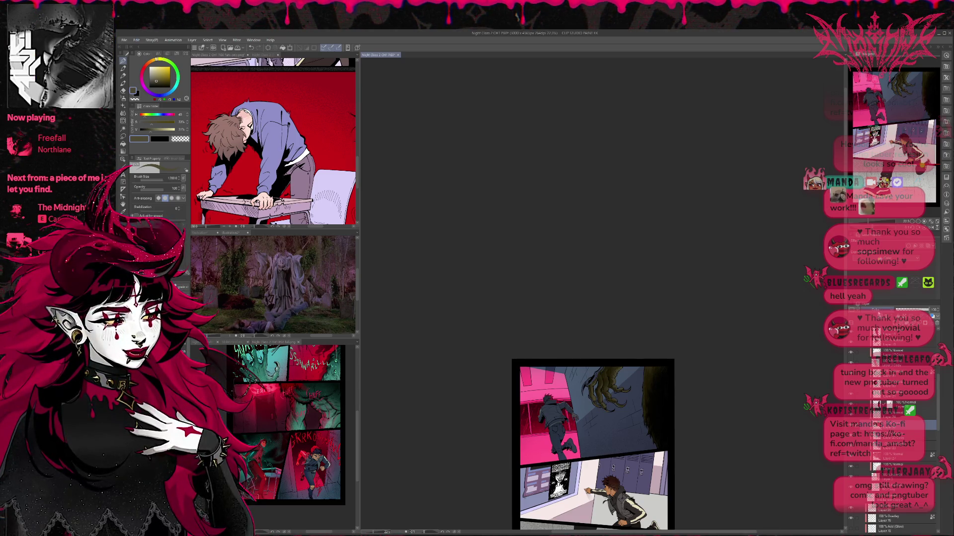
pyautogui.click(850, 401)
pyautogui.click(849, 401)
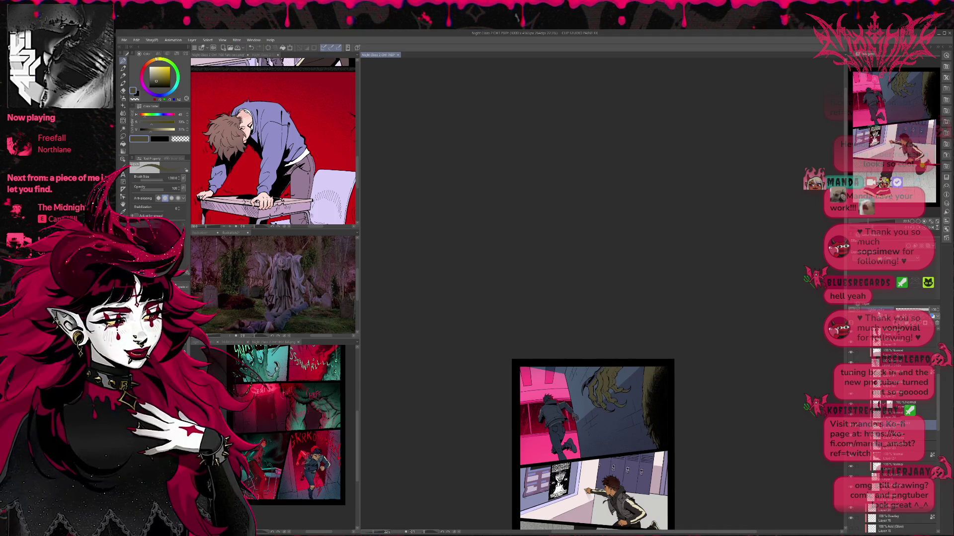
pyautogui.click(850, 401)
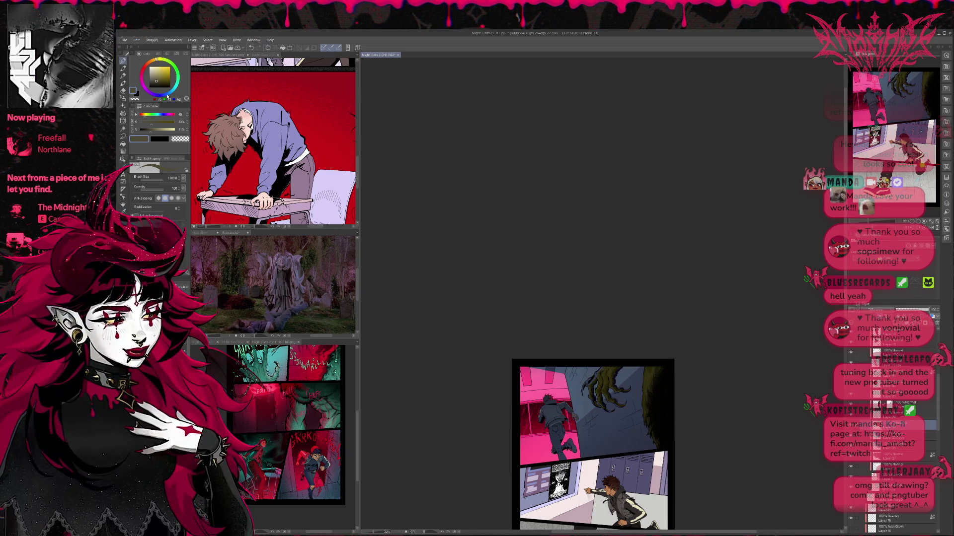
# Step: Pick a warmer orange, then a deeper blue as the drawing colour
pyautogui.click(154, 63)
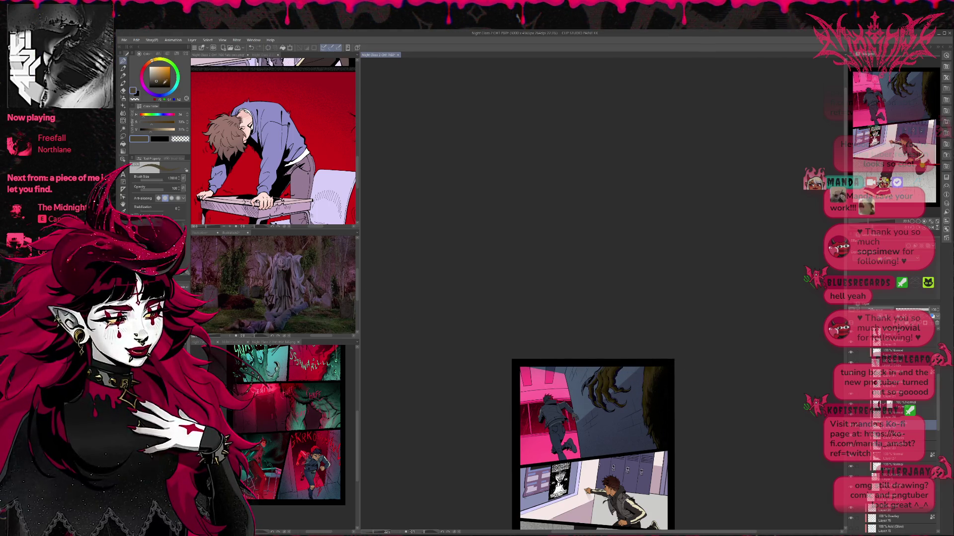
pyautogui.click(172, 91)
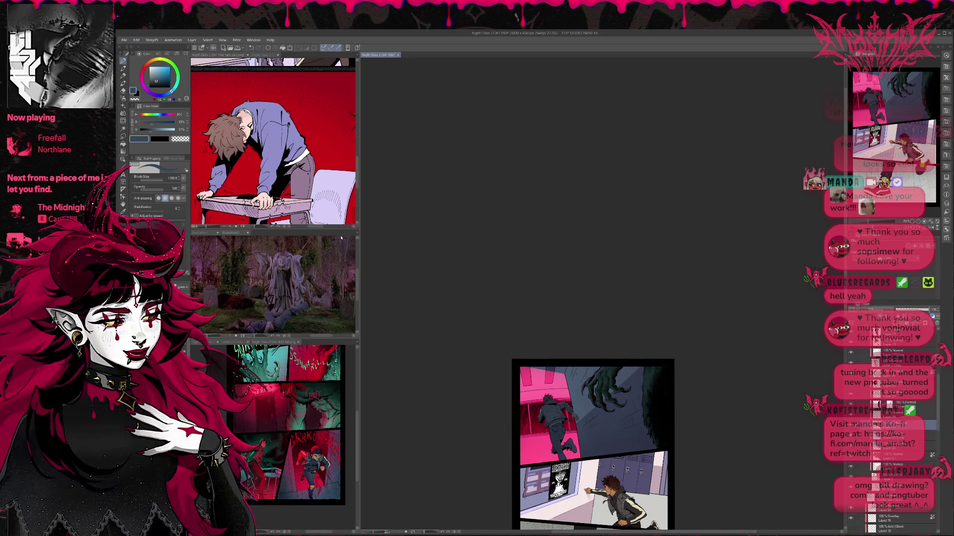
pyautogui.click(165, 94)
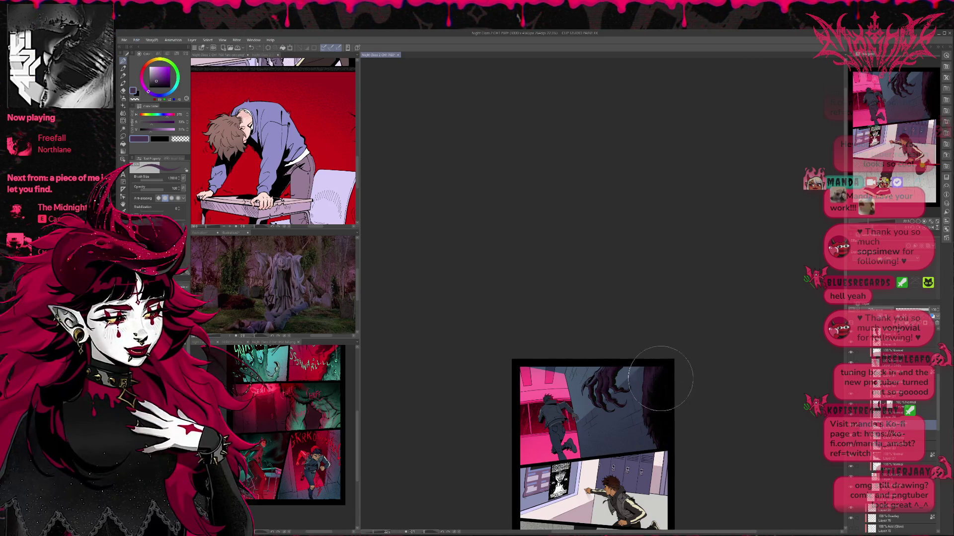
# Step: Shade the monster hand purple and darken the first panel's top-right corner in blue-black
pyautogui.click(154, 95)
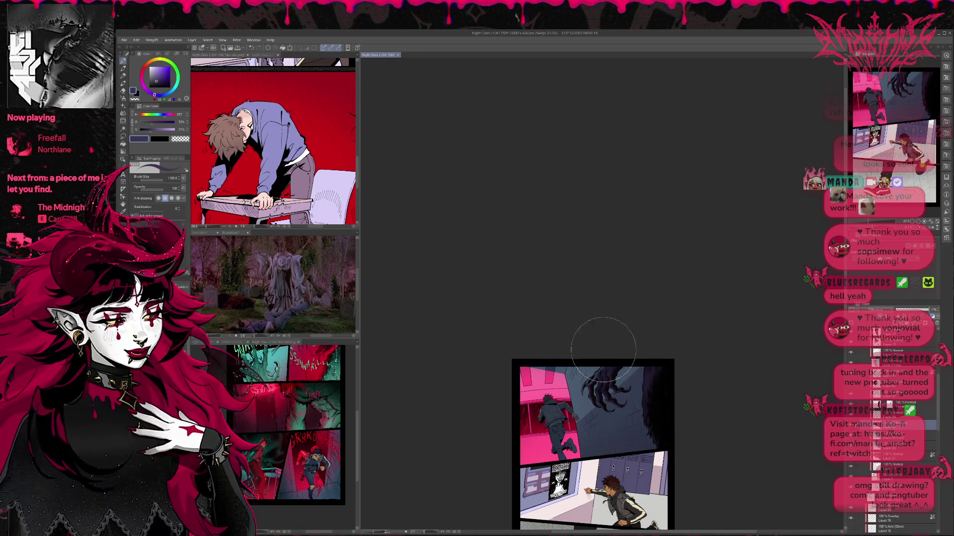
pyautogui.click(163, 71)
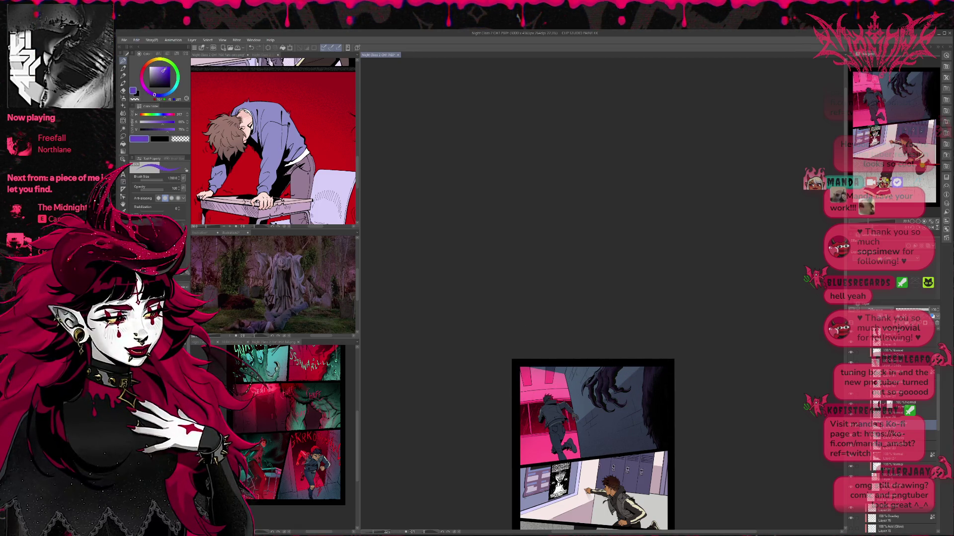
pyautogui.moveTo(576, 392)
pyautogui.mouseDown()
pyautogui.moveTo(618, 335)
pyautogui.moveTo(661, 423)
pyautogui.mouseUp()
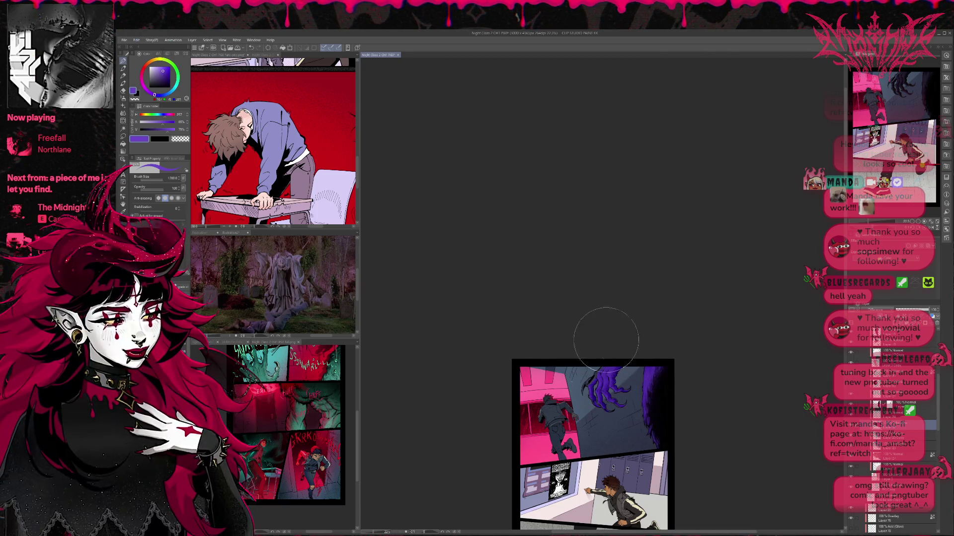
pyautogui.keyDown('alt'); pyautogui.click(635, 436); pyautogui.keyUp('alt')
pyautogui.moveTo(649, 367)
pyautogui.mouseDown()
pyautogui.moveTo(645, 428)
pyautogui.moveTo(639, 377)
pyautogui.moveTo(656, 351)
pyautogui.moveTo(665, 397)
pyautogui.mouseUp()
pyautogui.keyDown('alt'); pyautogui.click(585, 397); pyautogui.keyUp('alt')
pyautogui.keyDown('alt'); pyautogui.click(606, 386); pyautogui.keyUp('alt')
pyautogui.moveTo(647, 368)
pyautogui.mouseDown()
pyautogui.moveTo(648, 415)
pyautogui.moveTo(621, 376)
pyautogui.mouseUp()
pyautogui.scroll(-2, 639, 358)
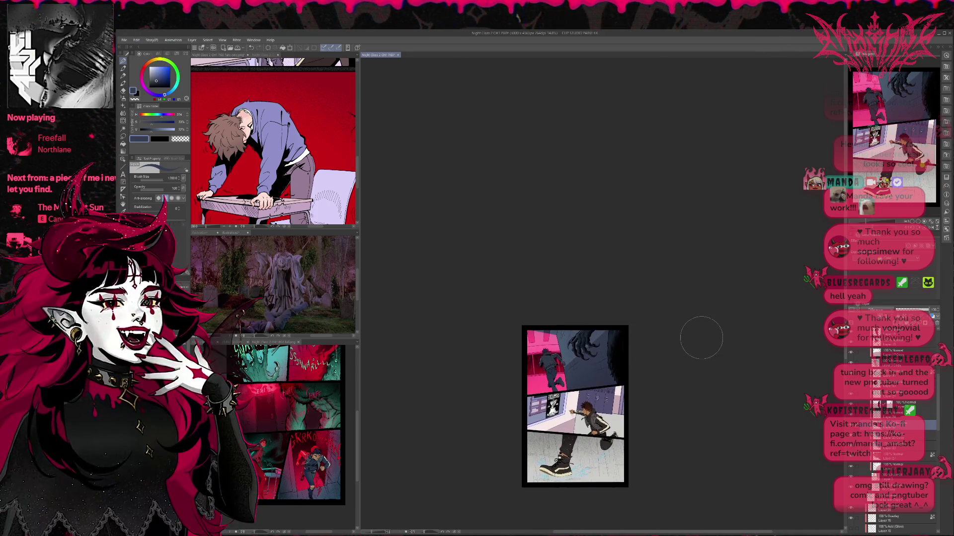
# Step: Flip the page vertically and back, mirror it horizontally, and zoom in to check the composition
pyautogui.click(936, 229)
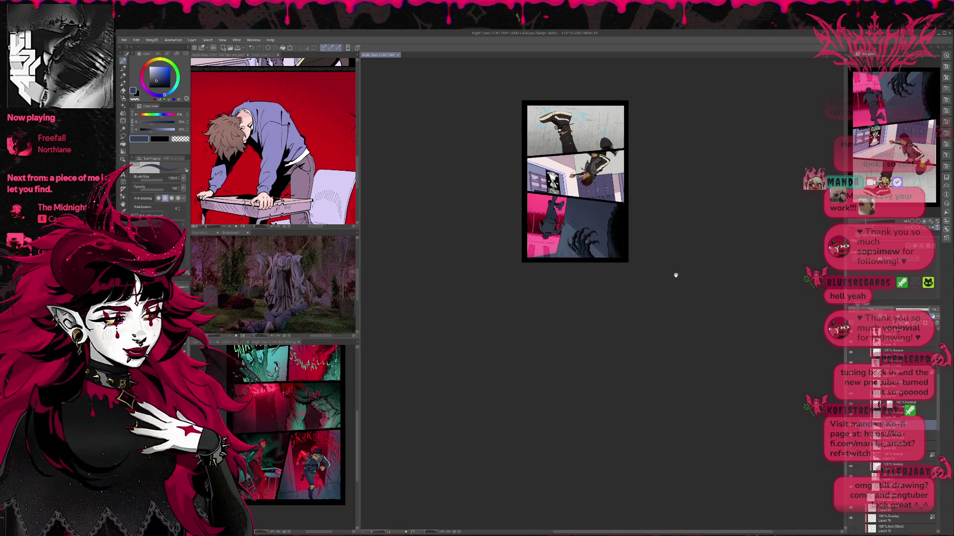
pyautogui.click(935, 229)
pyautogui.click(930, 229)
pyautogui.moveTo(719, 295); pyautogui.dragTo(651, 275)
pyautogui.scroll(2, 608, 297)
pyautogui.scroll(2, 608, 298)
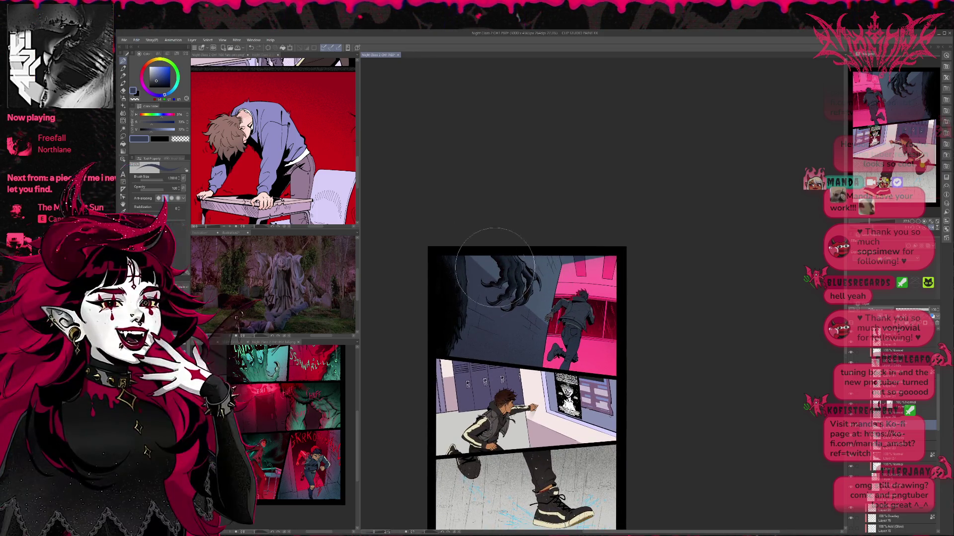
pyautogui.moveTo(568, 283); pyautogui.dragTo(543, 270)
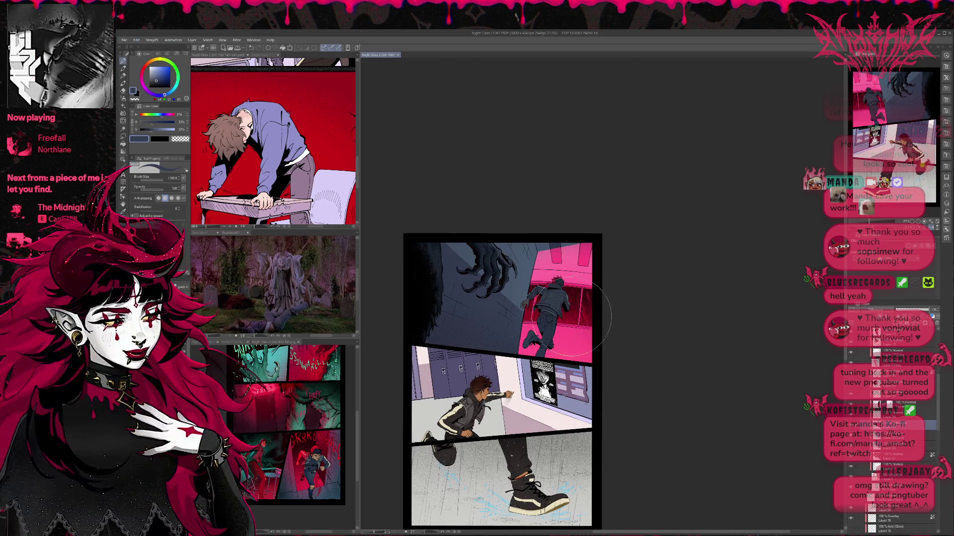
pyautogui.moveTo(677, 366); pyautogui.dragTo(663, 338)
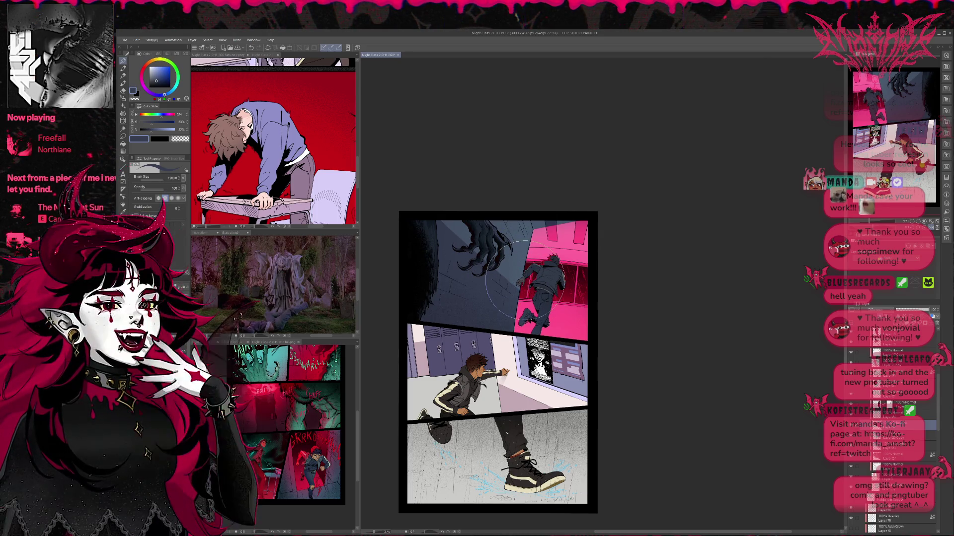
pyautogui.scroll(-5, 940, 447)
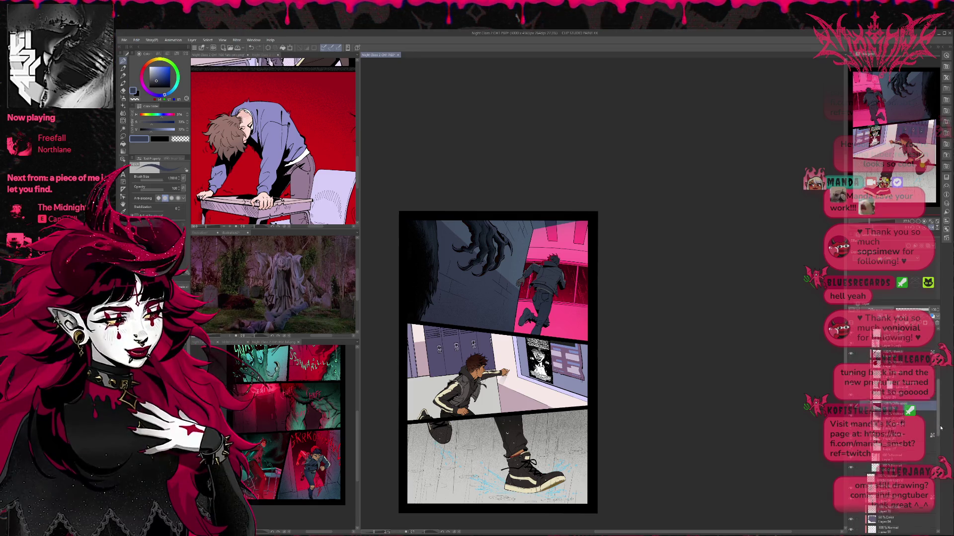
pyautogui.scroll(-2, 940, 447)
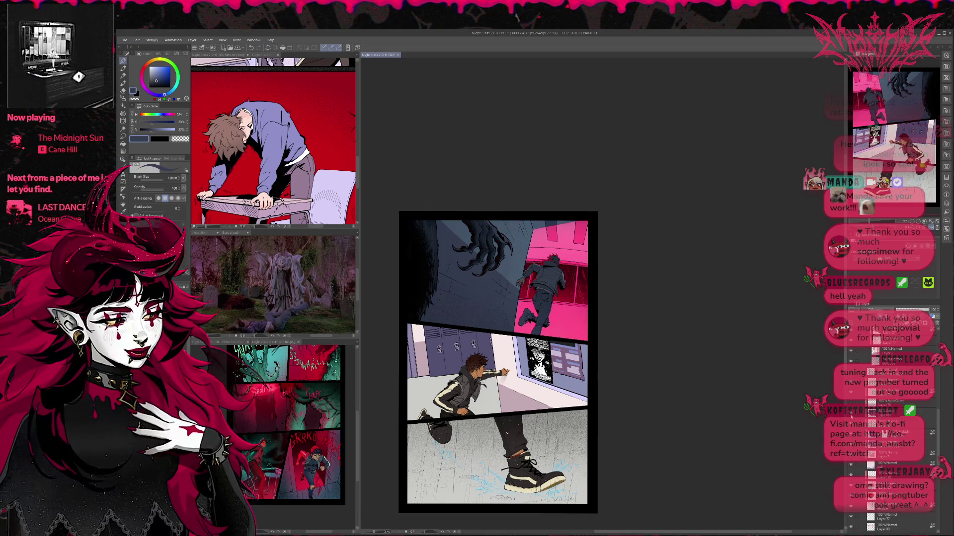
# Step: Select a lower layer, try the eraser and blending tools, then pick hot pink for the Pen
pyautogui.click(853, 413)
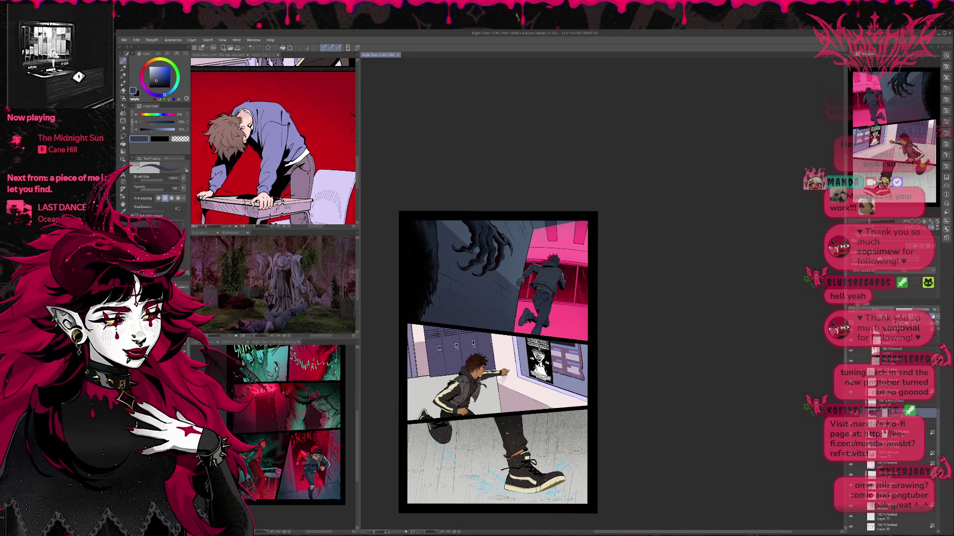
pyautogui.press('e')
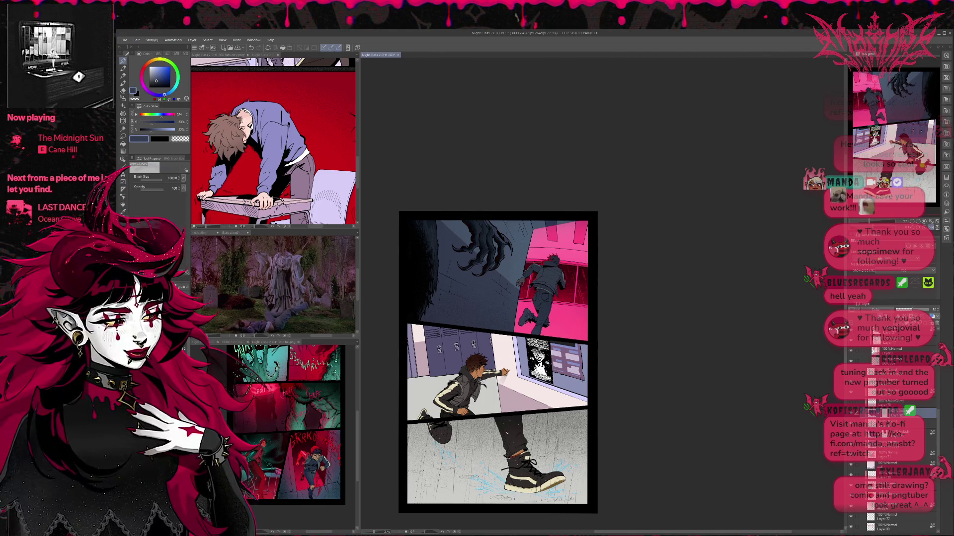
pyautogui.press('c')
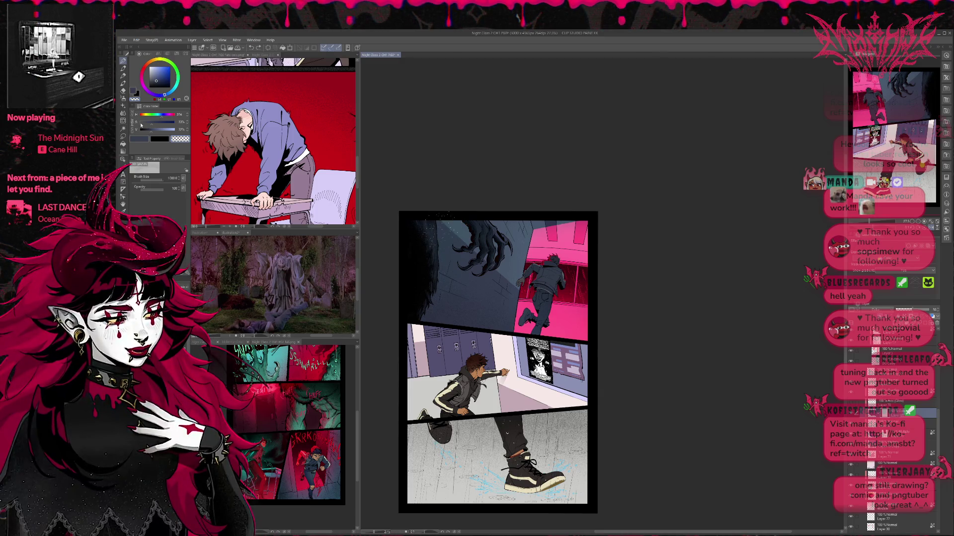
pyautogui.click(124, 98)
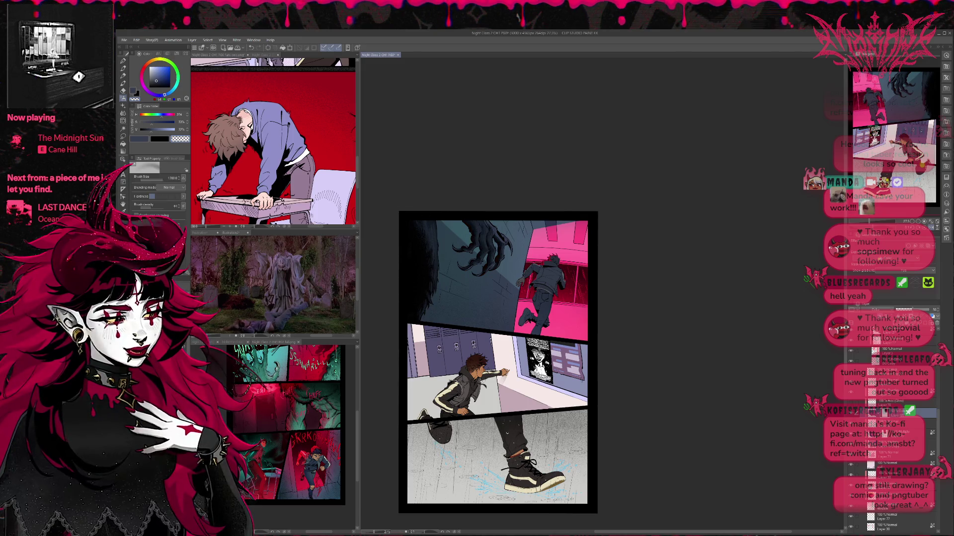
pyautogui.click(139, 139)
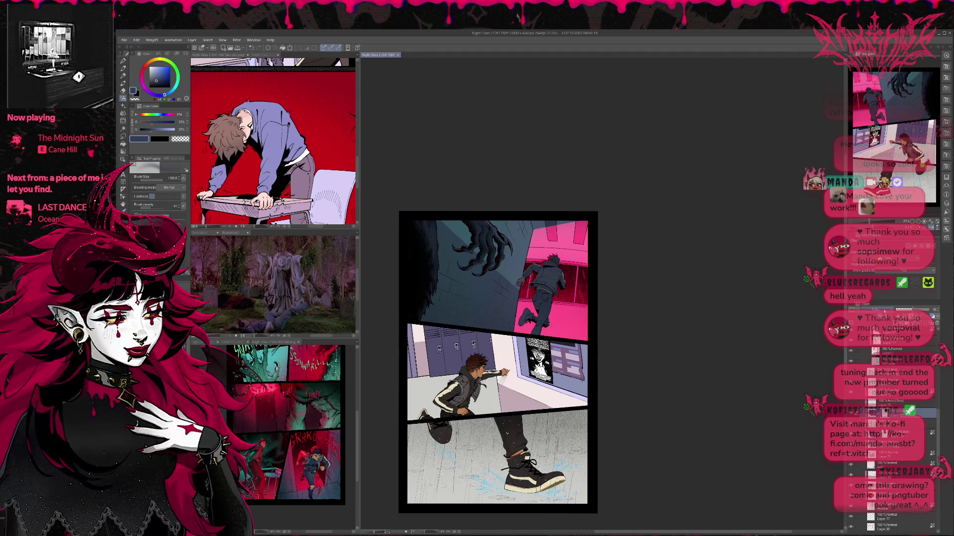
pyautogui.keyDown('alt'); pyautogui.click(463, 338); pyautogui.keyUp('alt')
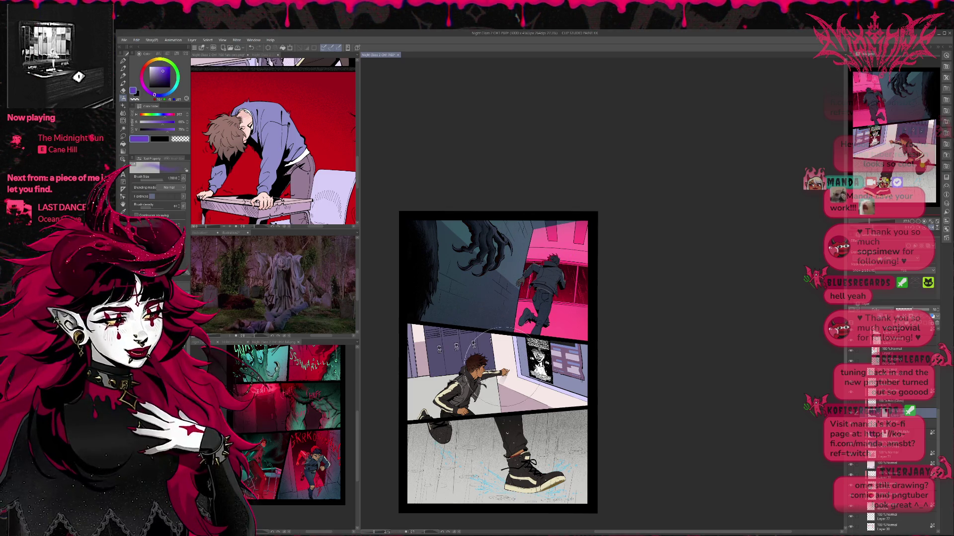
pyautogui.click(122, 61)
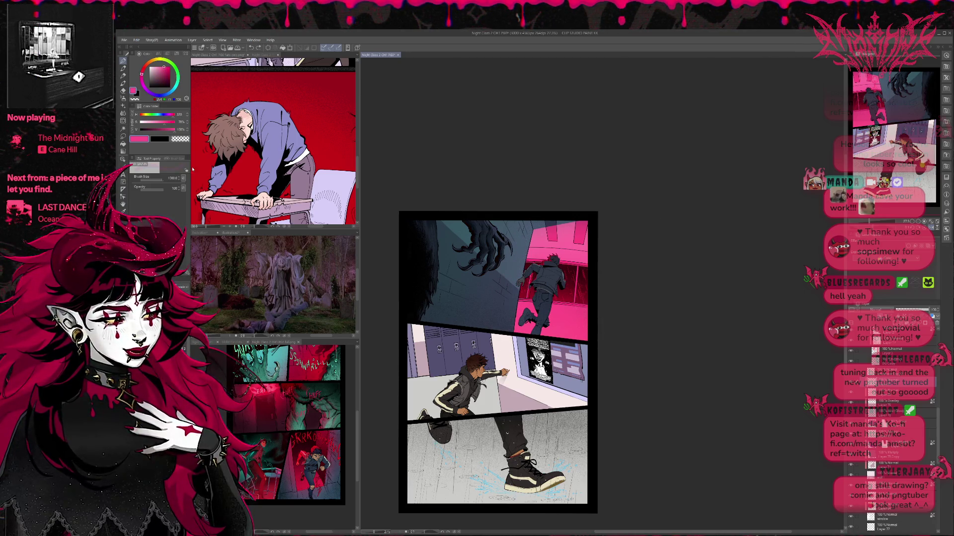
# Step: Airbrush a pink haze over the top panel's wall near the claw, then lower that layer's opacity
pyautogui.click(123, 93)
pyautogui.moveTo(553, 234)
pyautogui.mouseDown()
pyautogui.moveTo(527, 244)
pyautogui.moveTo(497, 308)
pyautogui.moveTo(528, 273)
pyautogui.mouseUp()
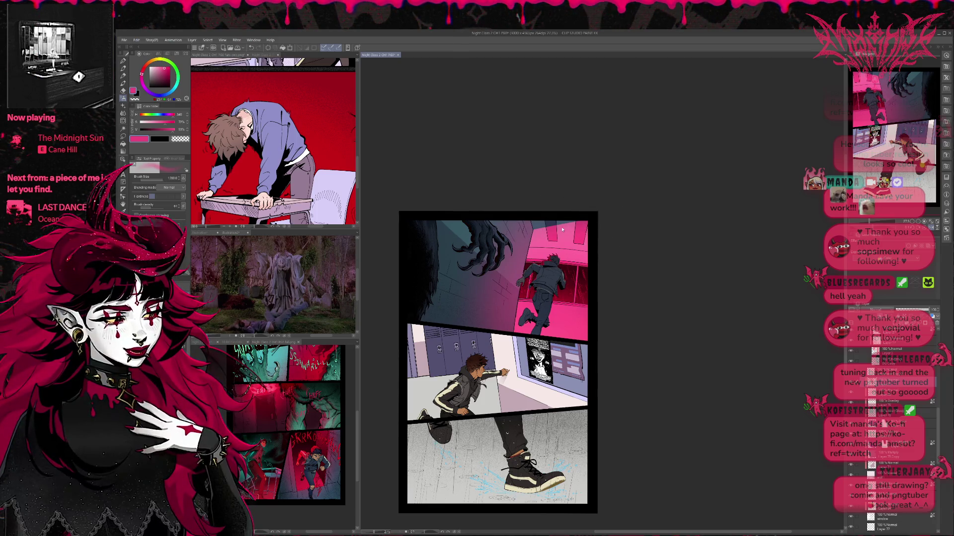
pyautogui.moveTo(518, 202)
pyautogui.mouseDown()
pyautogui.moveTo(476, 318)
pyautogui.moveTo(546, 218)
pyautogui.moveTo(543, 249)
pyautogui.mouseUp()
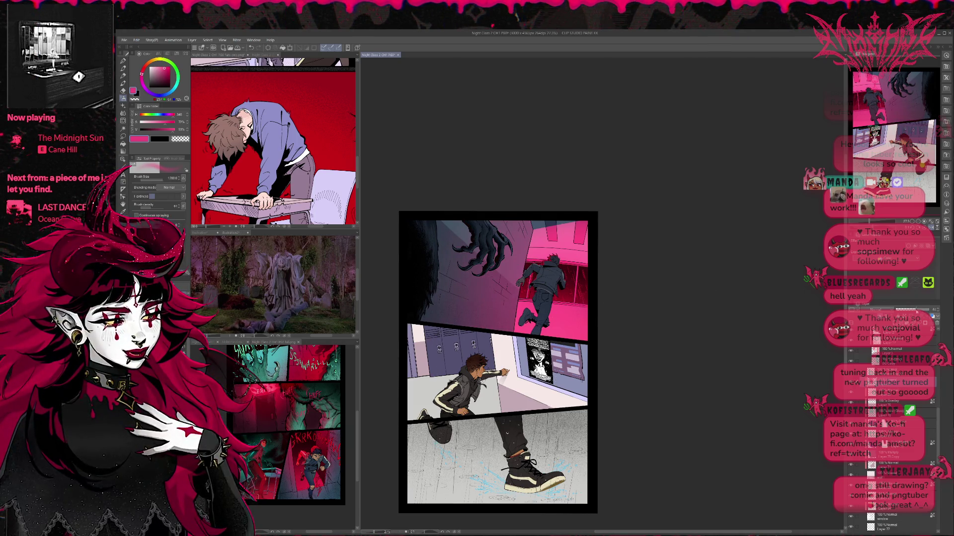
pyautogui.moveTo(917, 311); pyautogui.dragTo(900, 310)
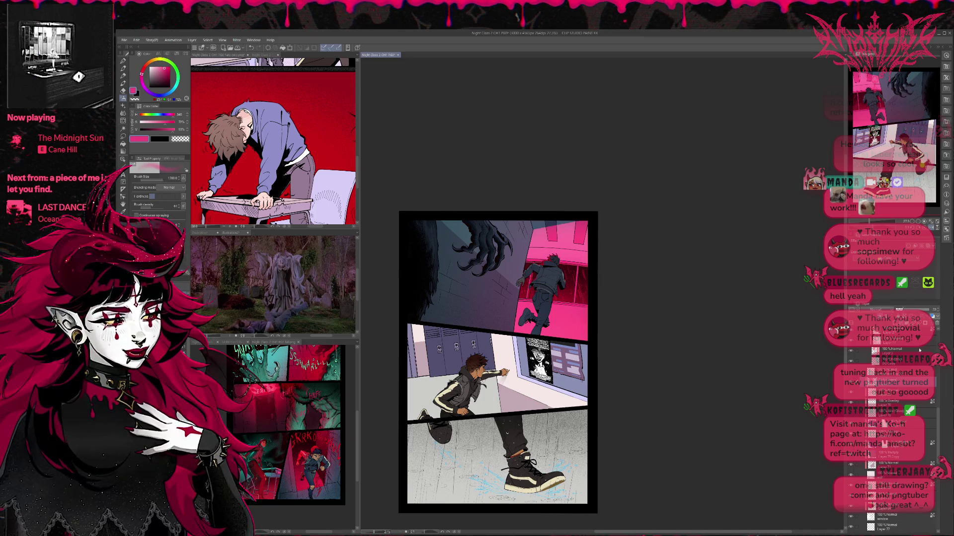
pyautogui.moveTo(940, 399); pyautogui.dragTo(941, 335)
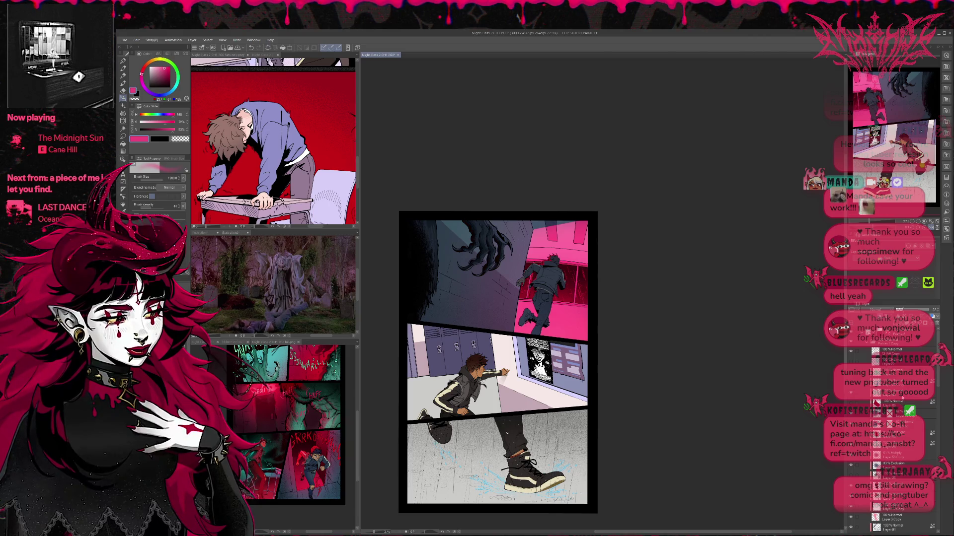
pyautogui.click(899, 414)
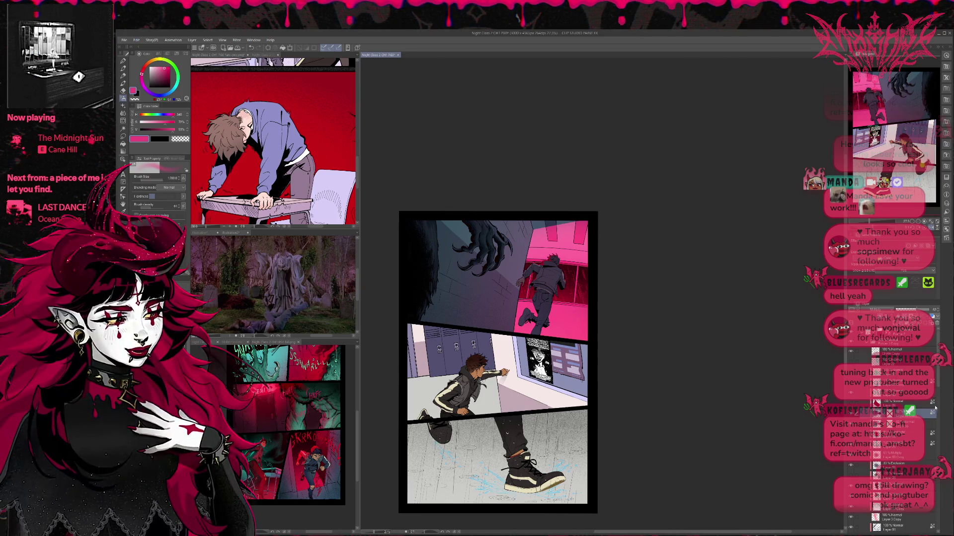
pyautogui.press('h')
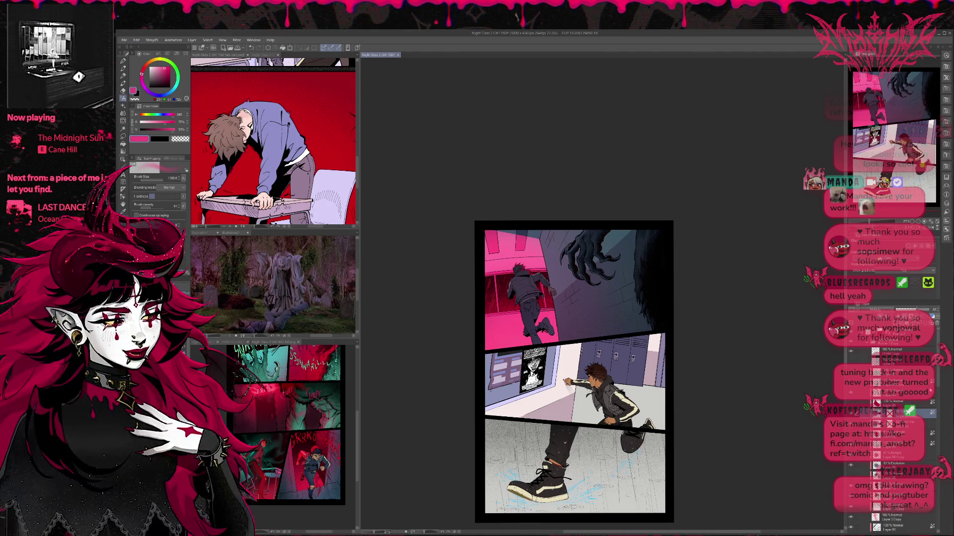
# Step: Select the shading layer, eyedrop a colour from the artwork, and darken it to a muted blue-grey
pyautogui.moveTo(936, 381); pyautogui.dragTo(936, 497)
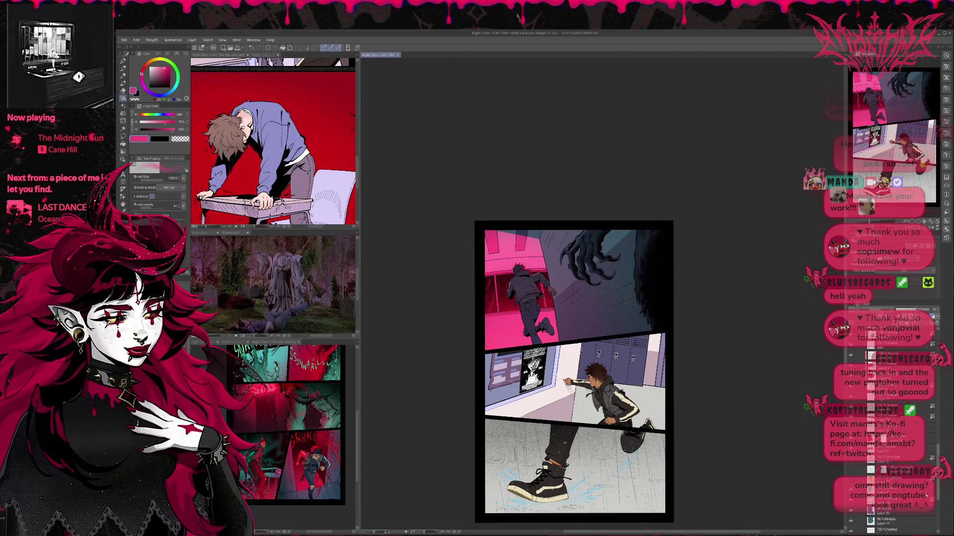
pyautogui.click(894, 417)
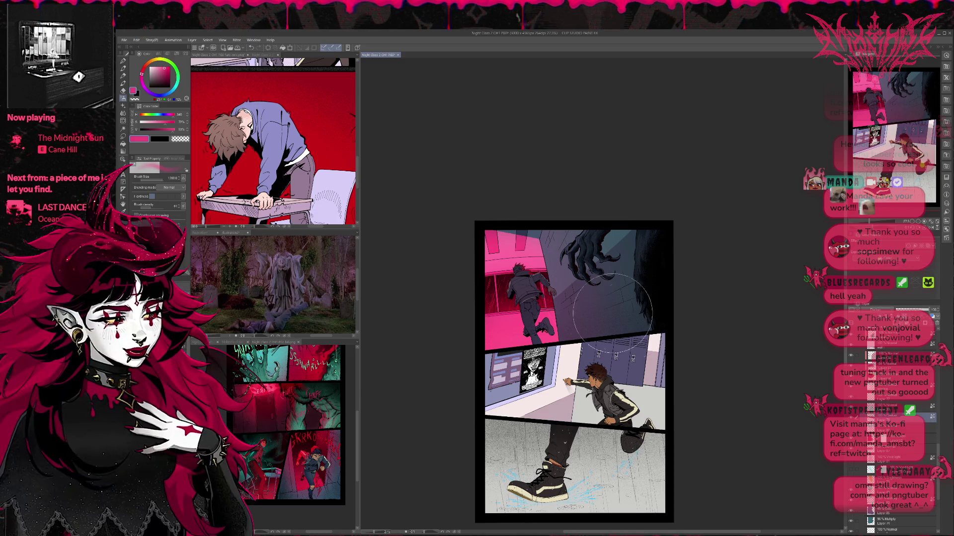
pyautogui.keyDown('alt'); pyautogui.click(530, 281); pyautogui.keyUp('alt')
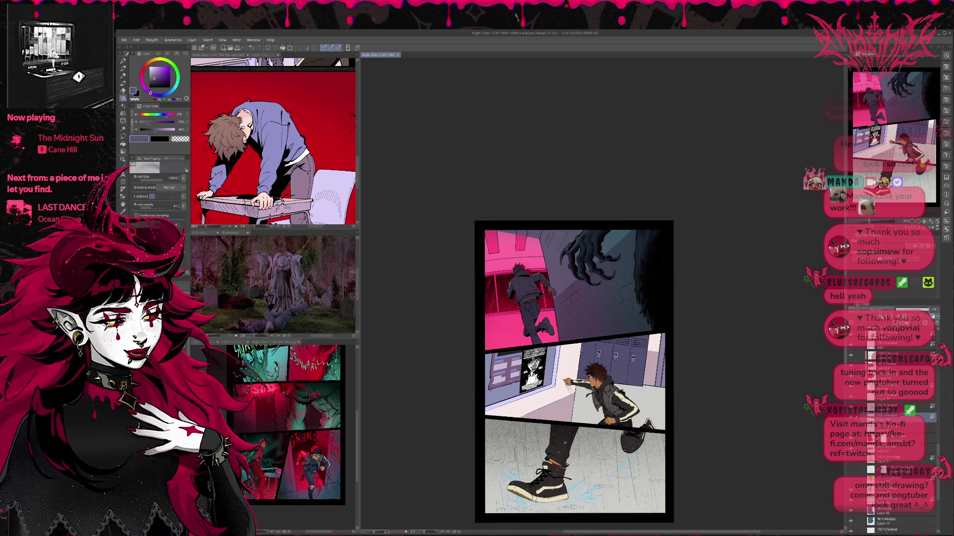
pyautogui.keyDown('alt'); pyautogui.click(585, 300); pyautogui.keyUp('alt')
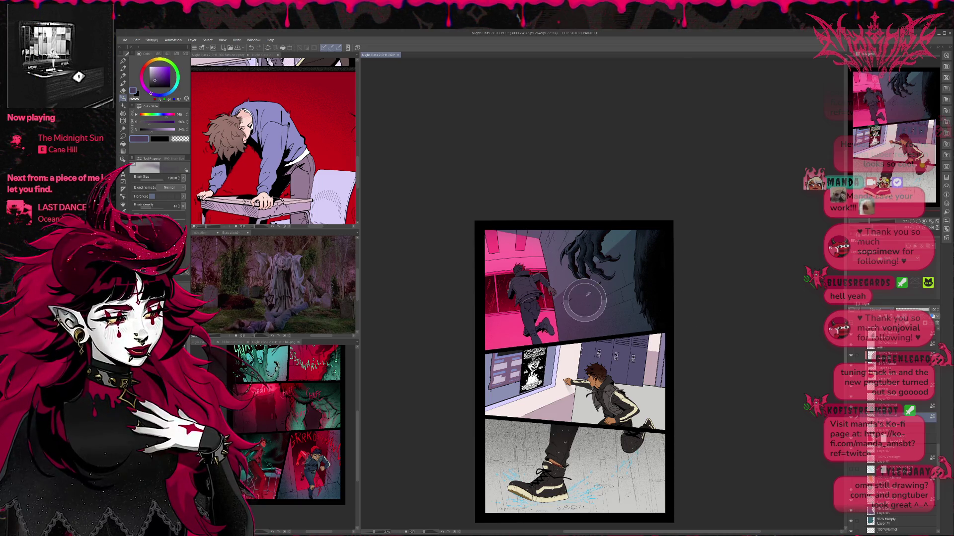
# Step: With the Fill tool active, select the target layer and sample the artwork's bright pink as drawing colour
pyautogui.press('g')
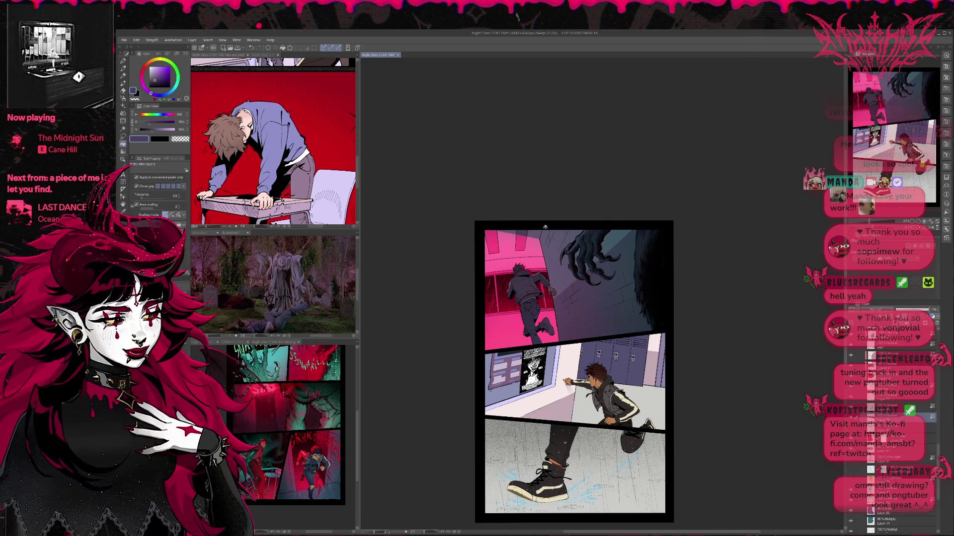
pyautogui.moveTo(660, 328)
pyautogui.mouseDown()
pyautogui.moveTo(656, 320)
pyautogui.moveTo(640, 340)
pyautogui.mouseUp()
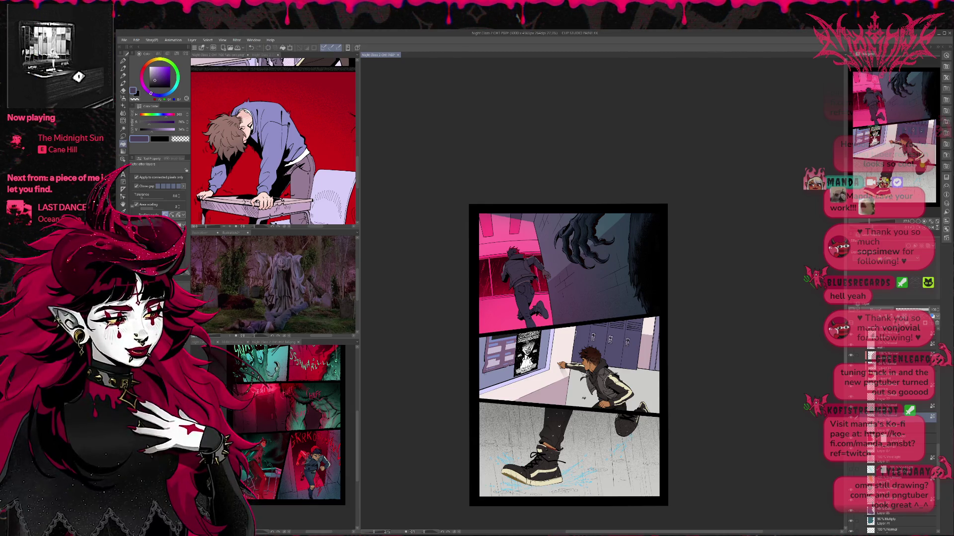
pyautogui.moveTo(936, 436)
pyautogui.mouseDown()
pyautogui.moveTo(937, 336)
pyautogui.moveTo(931, 390)
pyautogui.moveTo(917, 415)
pyautogui.mouseUp()
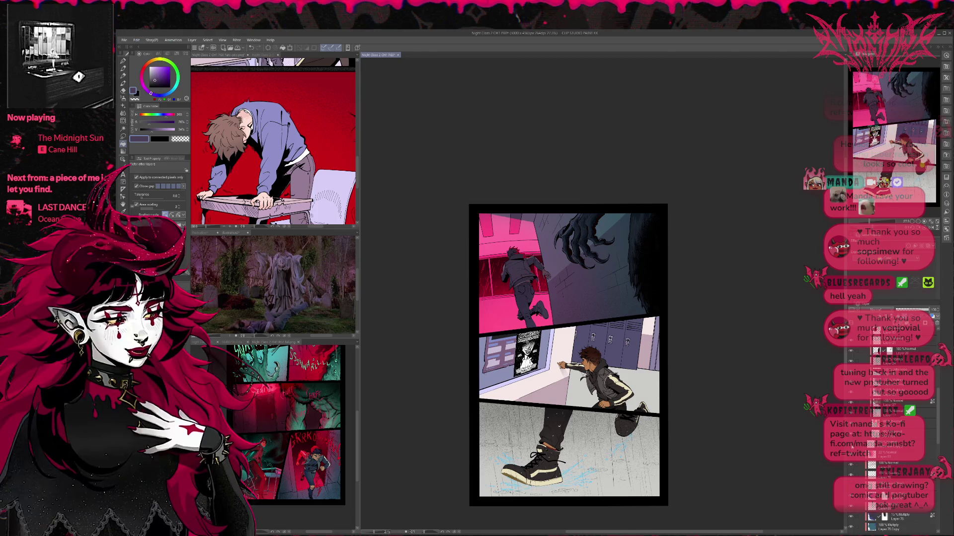
pyautogui.click(918, 443)
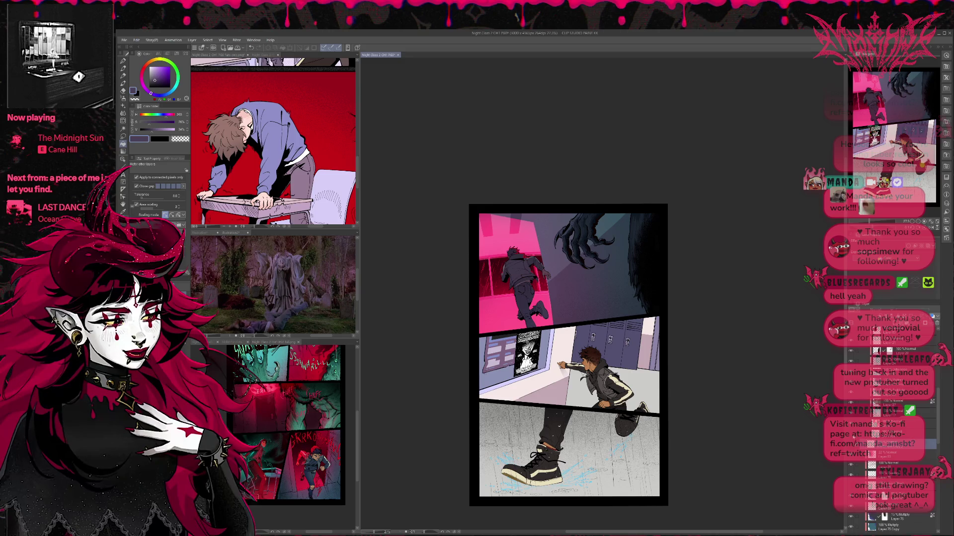
pyautogui.click(918, 434)
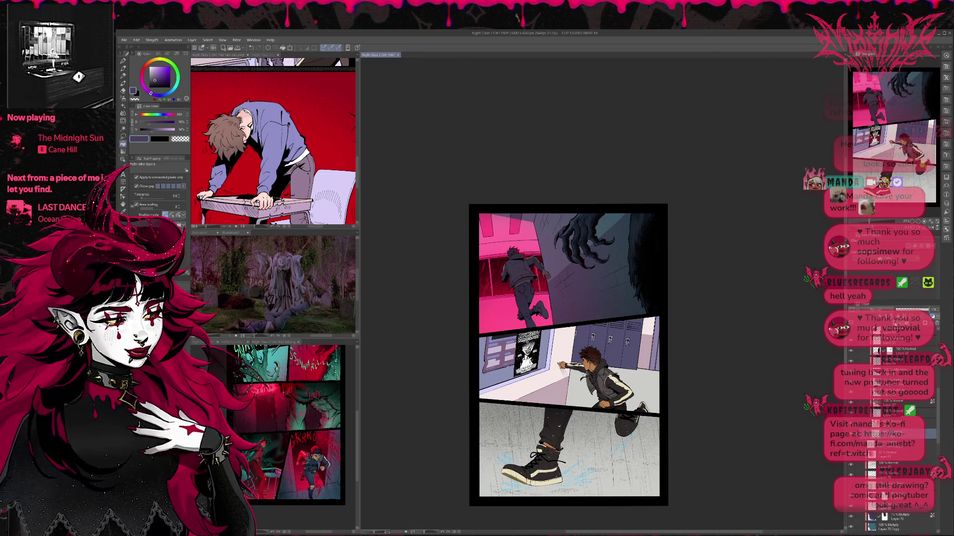
pyautogui.keyDown('alt'); pyautogui.click(532, 250); pyautogui.keyUp('alt')
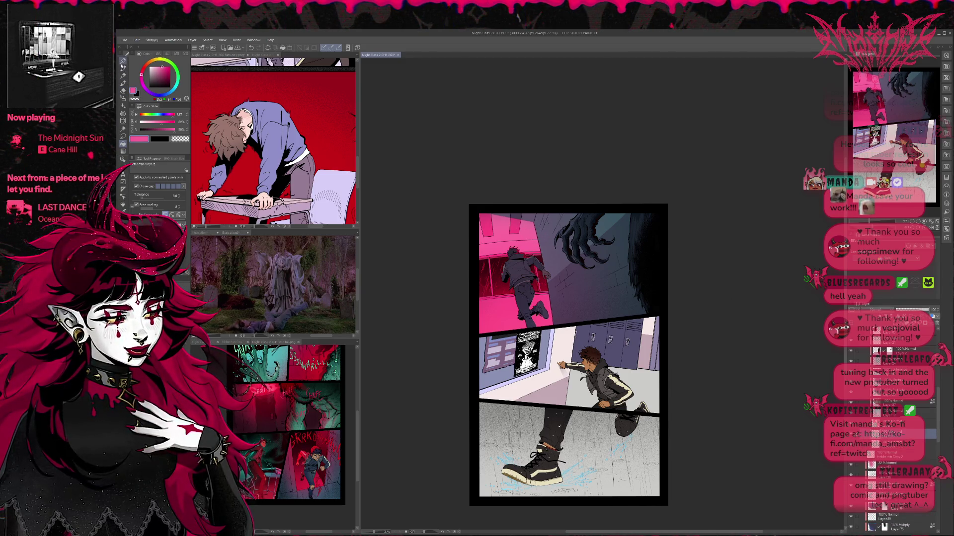
# Step: Erase the pink glow off the top panel's wall with the Eraser at size 170, then enlarge it to 500
pyautogui.click(123, 60)
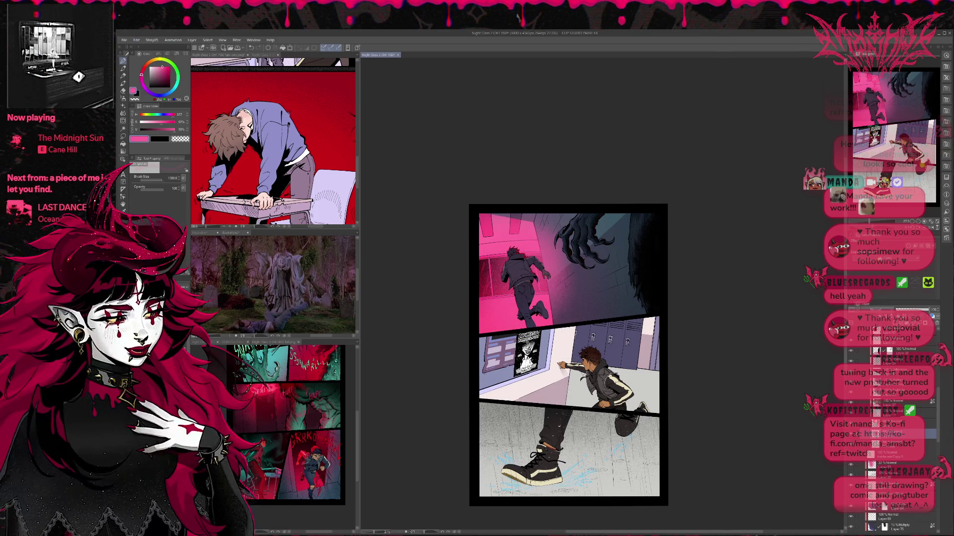
pyautogui.press('e')
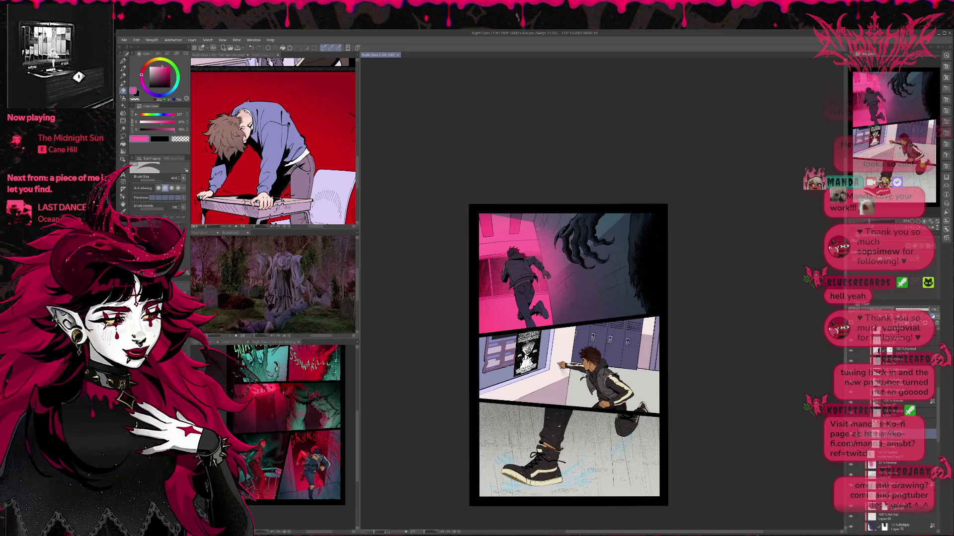
pyautogui.press(']')
pyautogui.press(']')
pyautogui.press(']')
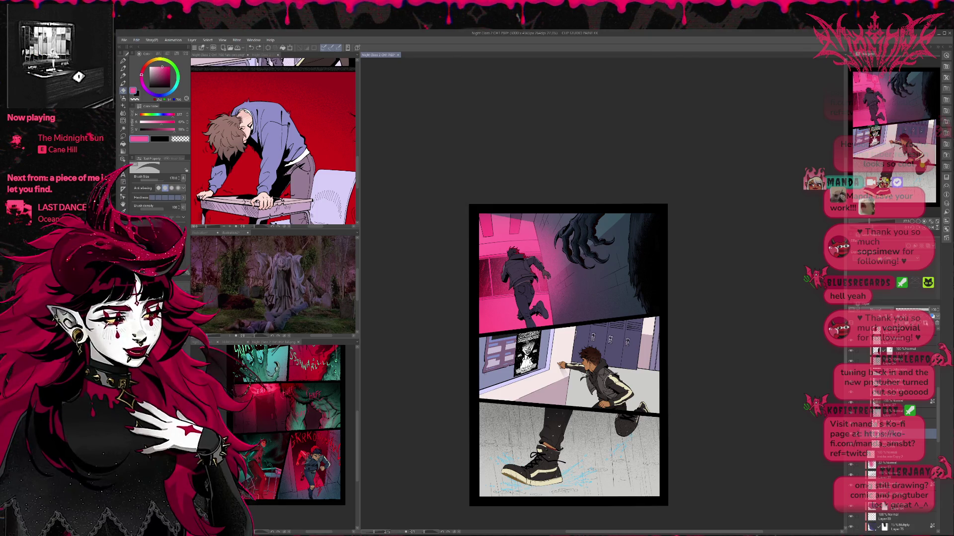
pyautogui.moveTo(537, 221)
pyautogui.mouseDown()
pyautogui.moveTo(557, 321)
pyautogui.moveTo(542, 219)
pyautogui.moveTo(544, 238)
pyautogui.mouseUp()
pyautogui.press(']')
pyautogui.press(']')
pyautogui.press(']')
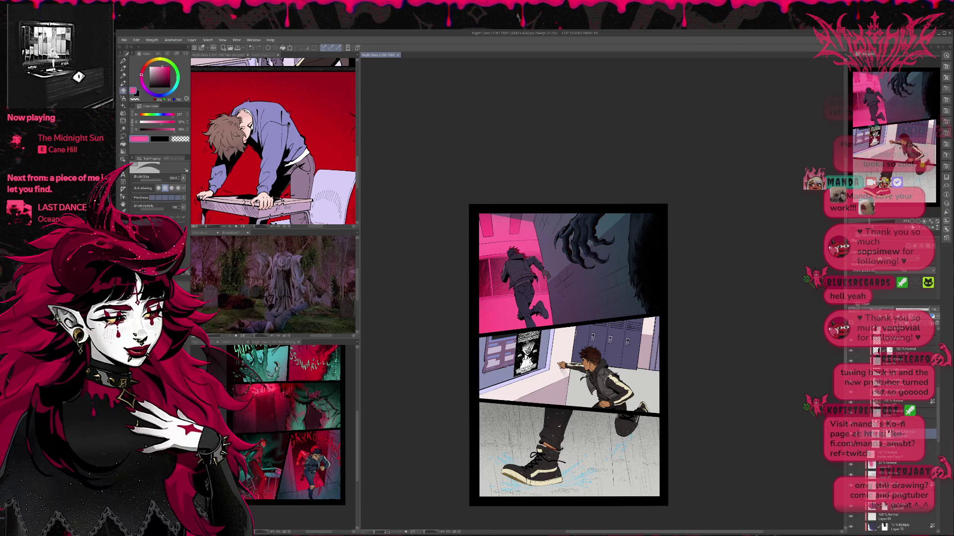
pyautogui.click(931, 229)
# Step: Undo the darker shading beside the runner's head and on the window behind him
pyautogui.scroll(3, 661, 329)
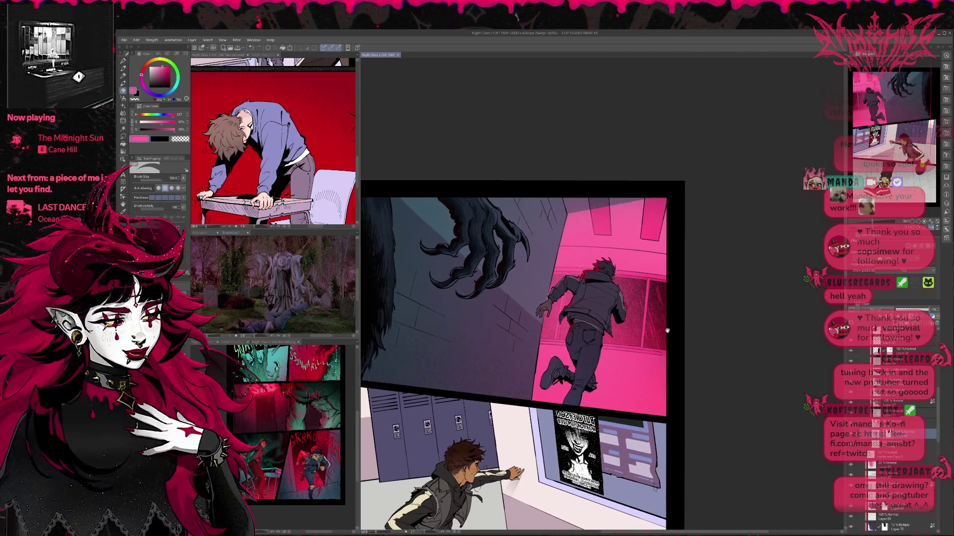
pyautogui.moveTo(657, 338); pyautogui.dragTo(657, 334)
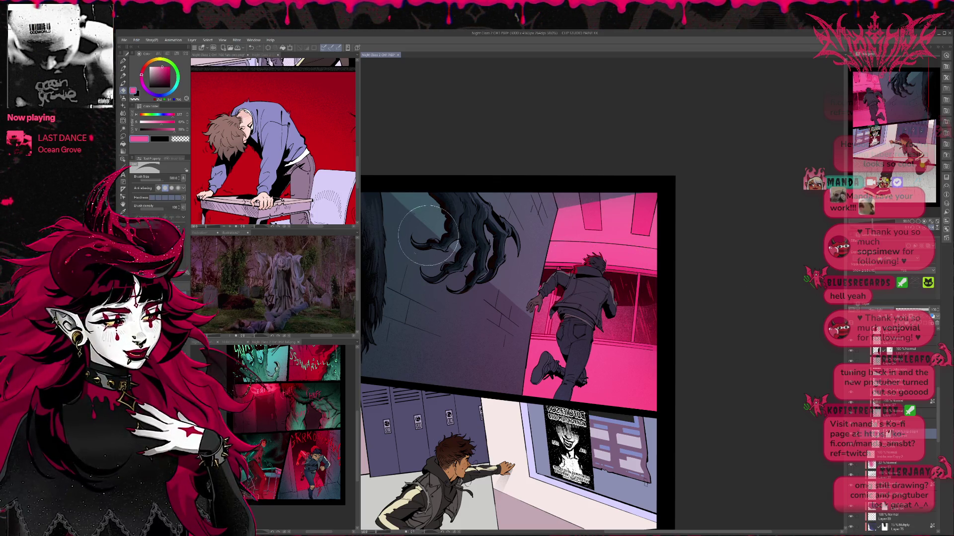
pyautogui.hotkey('ctrl', 'z')
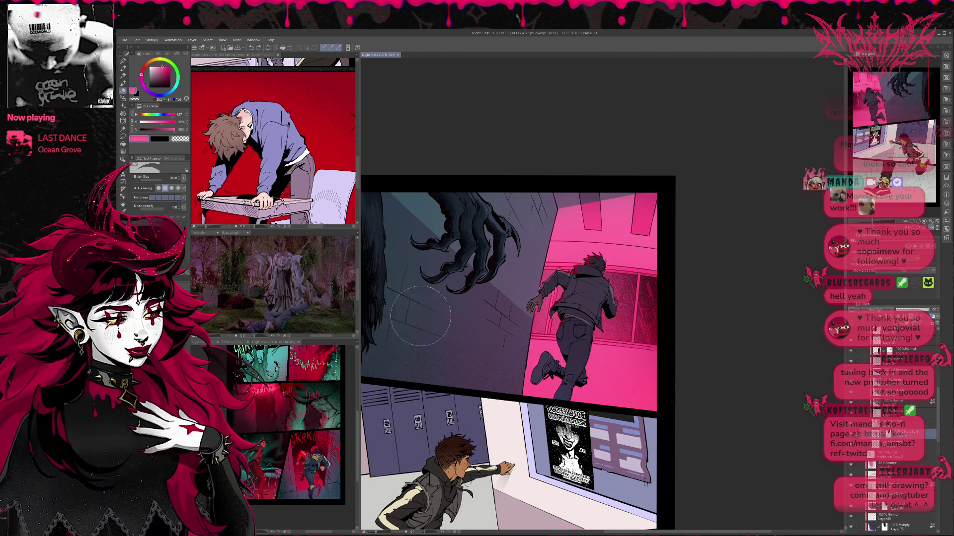
pyautogui.moveTo(616, 293); pyautogui.dragTo(605, 281)
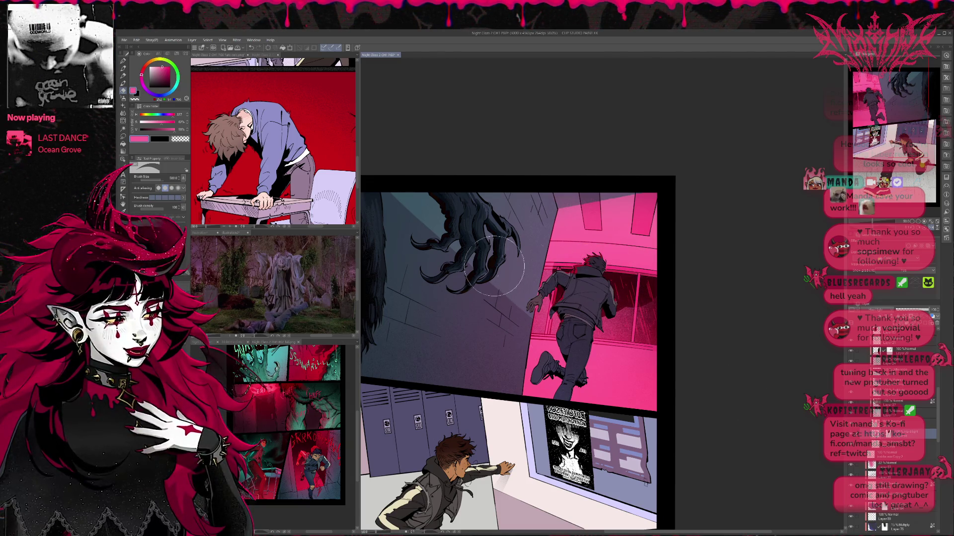
pyautogui.hotkey('ctrl', 'z')
pyautogui.click(122, 60)
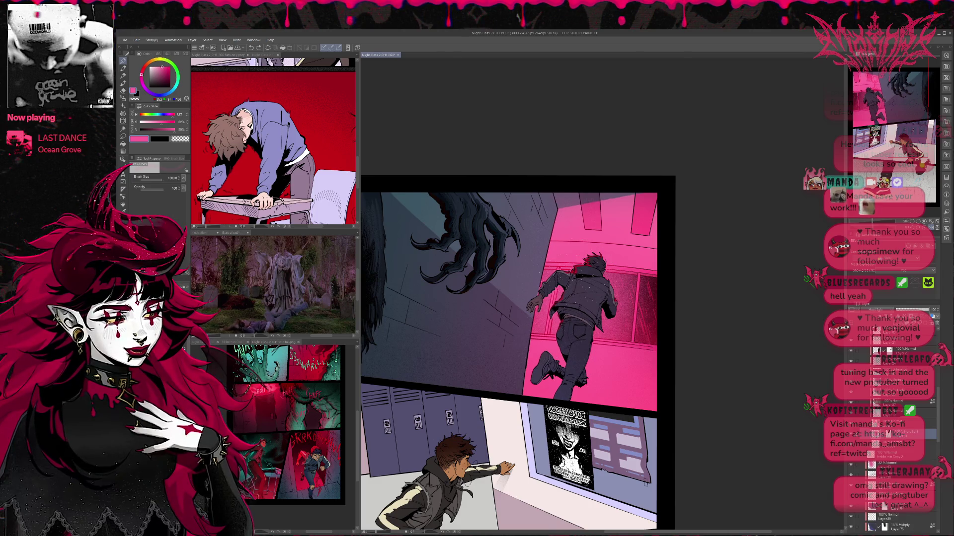
pyautogui.hotkey('ctrl', 'z')
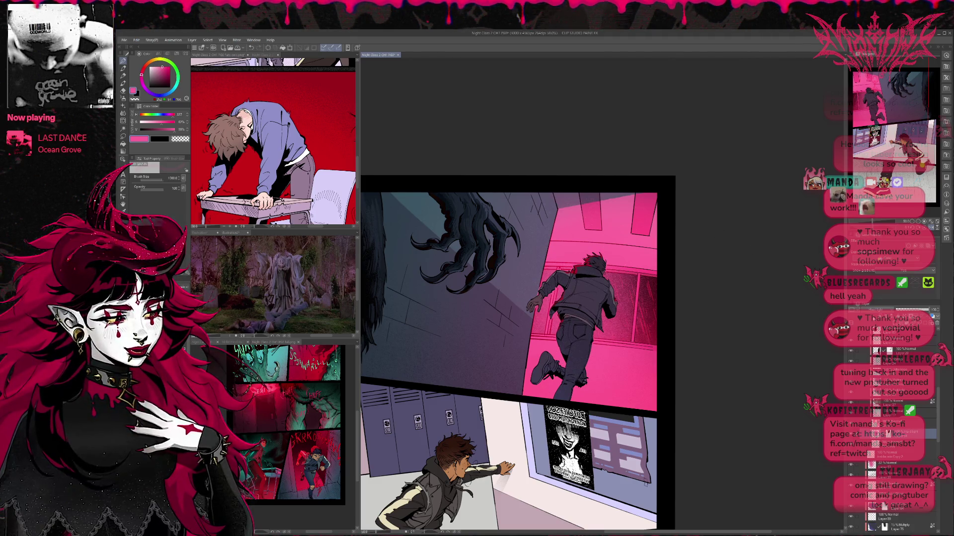
pyautogui.hotkey('ctrl', 'z')
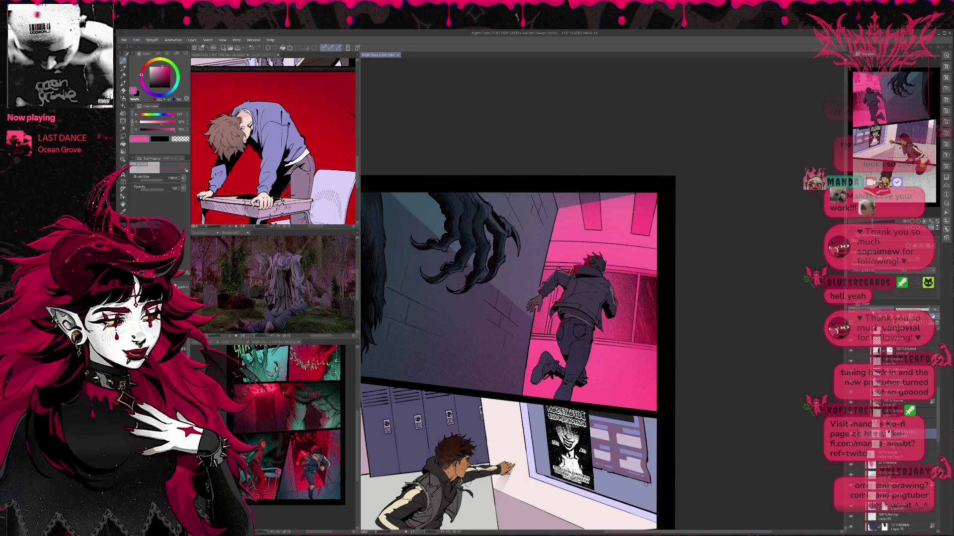
# Step: Compare the runner with and without back shading, then raise the shading layer's opacity to about 70
pyautogui.hotkey('ctrl', 'y')
pyautogui.hotkey('ctrl', 'z')
pyautogui.hotkey('ctrl', 'y')
pyautogui.hotkey('ctrl', 'y')
pyautogui.hotkey('ctrl', 'z')
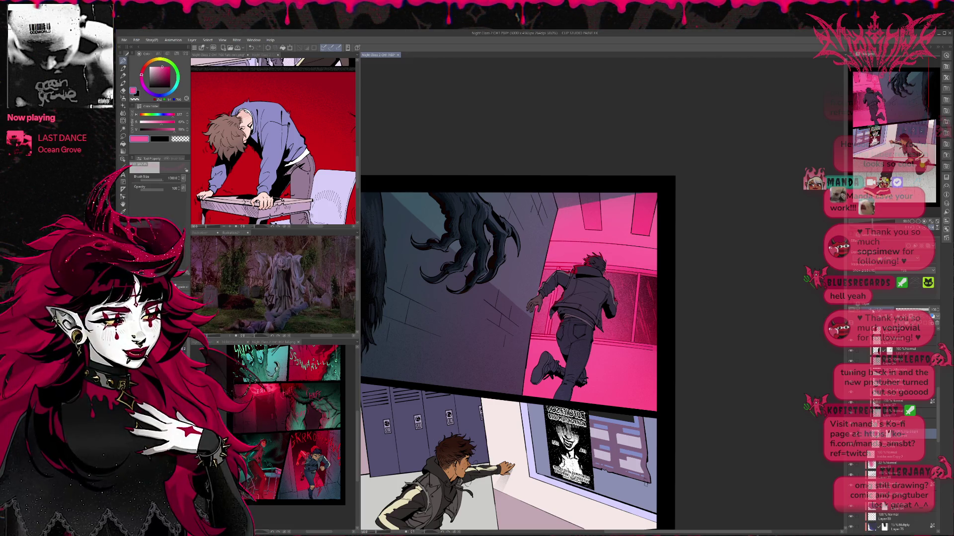
pyautogui.hotkey('ctrl', 'y')
pyautogui.hotkey('ctrl', 'y')
pyautogui.hotkey('ctrl', 'z')
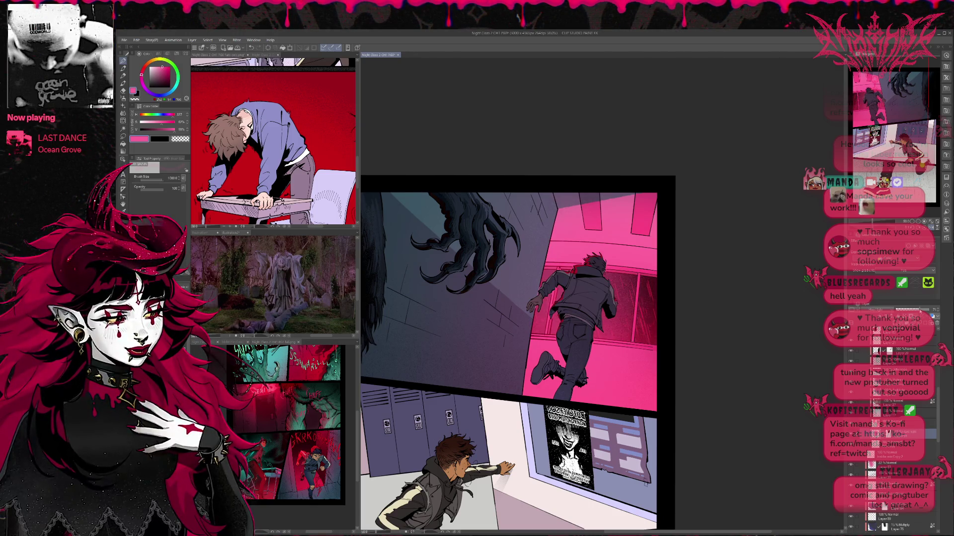
pyautogui.moveTo(926, 310); pyautogui.dragTo(919, 310)
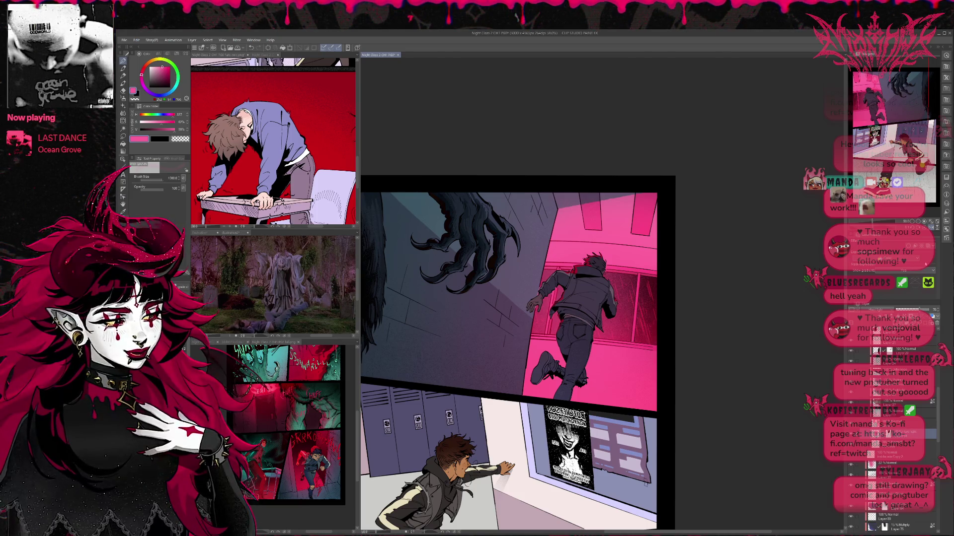
# Step: Mirror the page horizontally and zoom out and in to check the composition
pyautogui.click(931, 227)
pyautogui.scroll(-2, 609, 348)
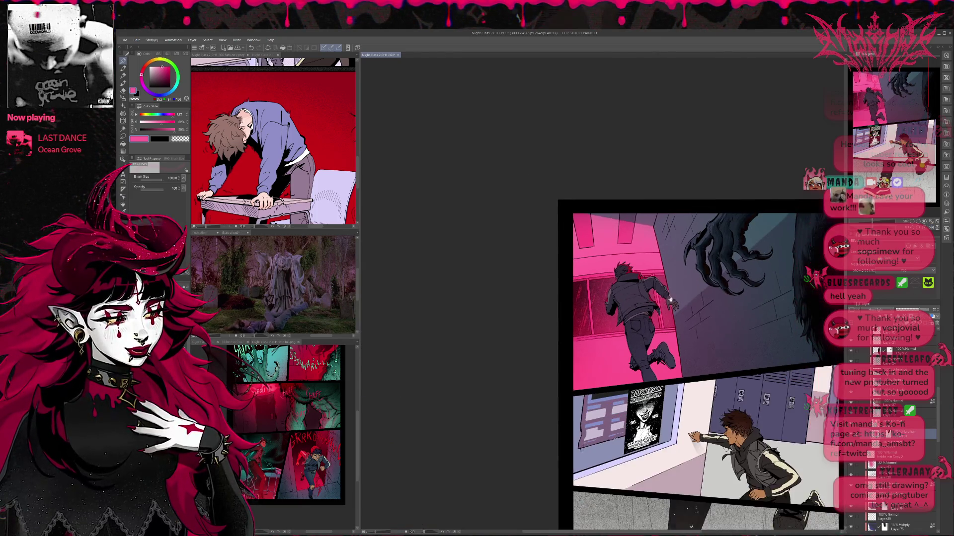
pyautogui.scroll(-1, 636, 261)
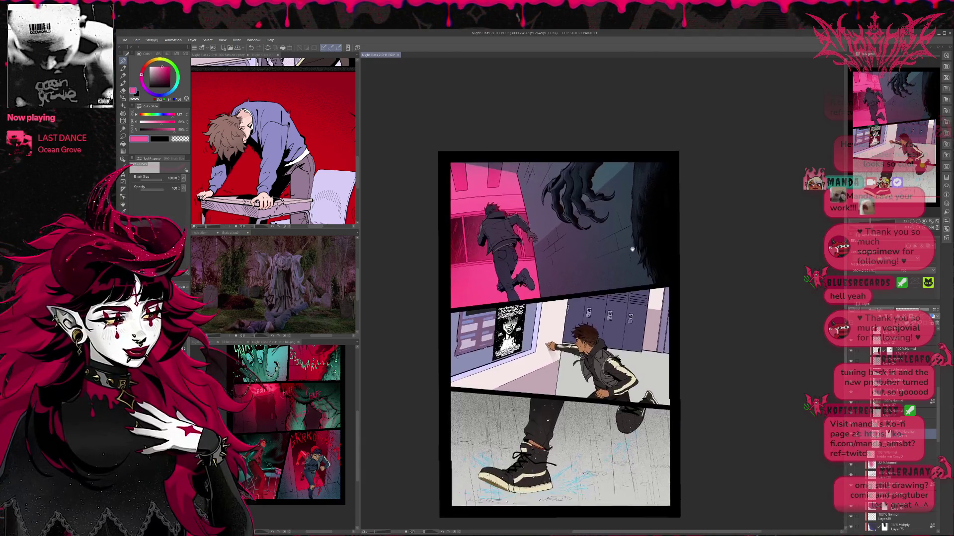
pyautogui.scroll(5, 917, 347)
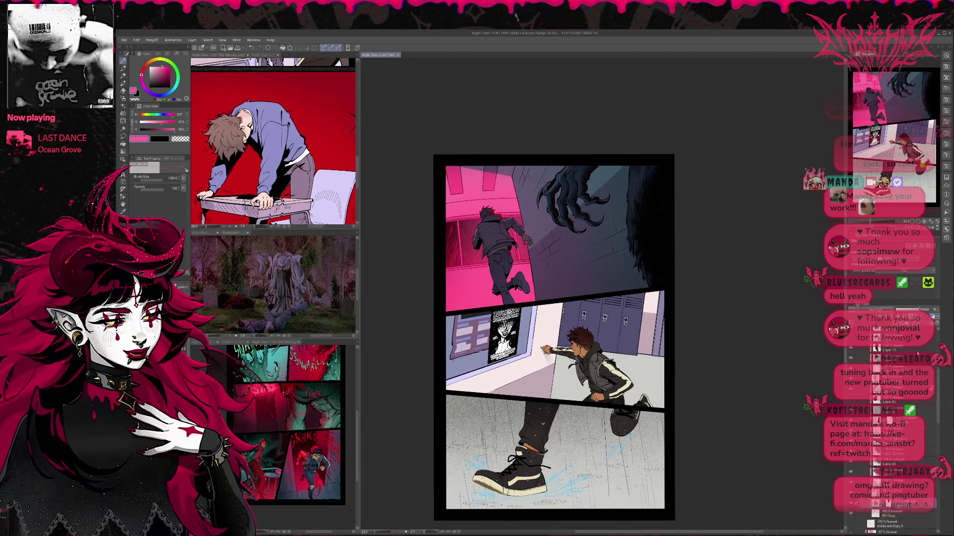
pyautogui.scroll(1, 914, 354)
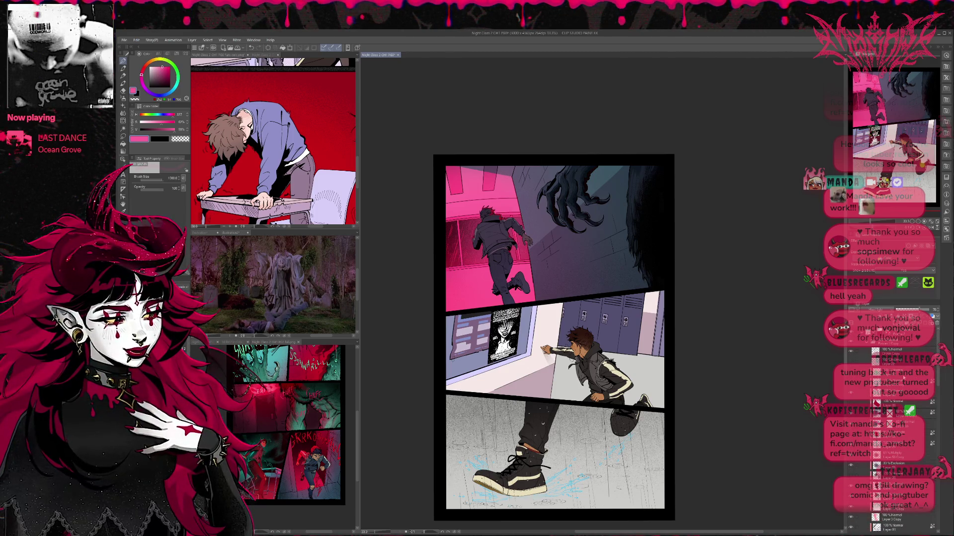
pyautogui.scroll(-8, 894, 430)
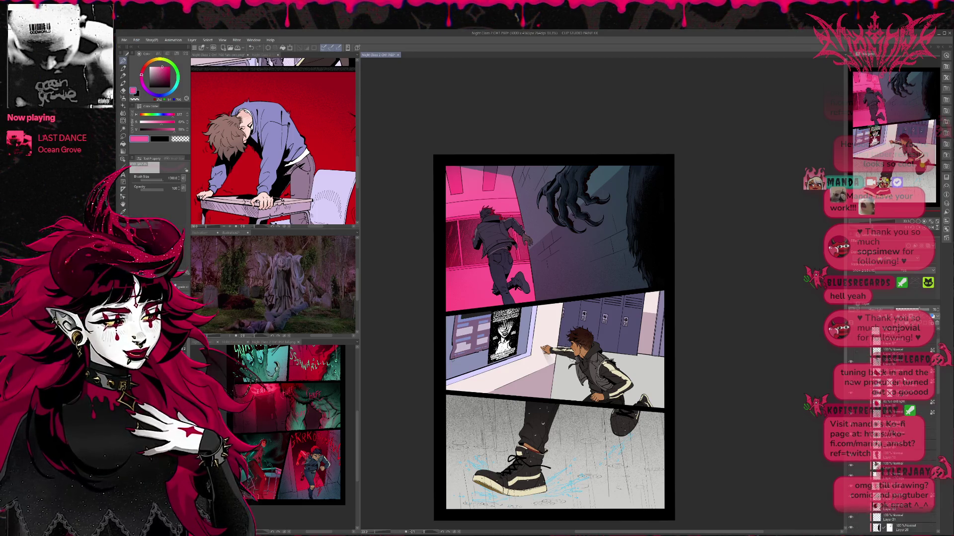
pyautogui.scroll(4, 894, 433)
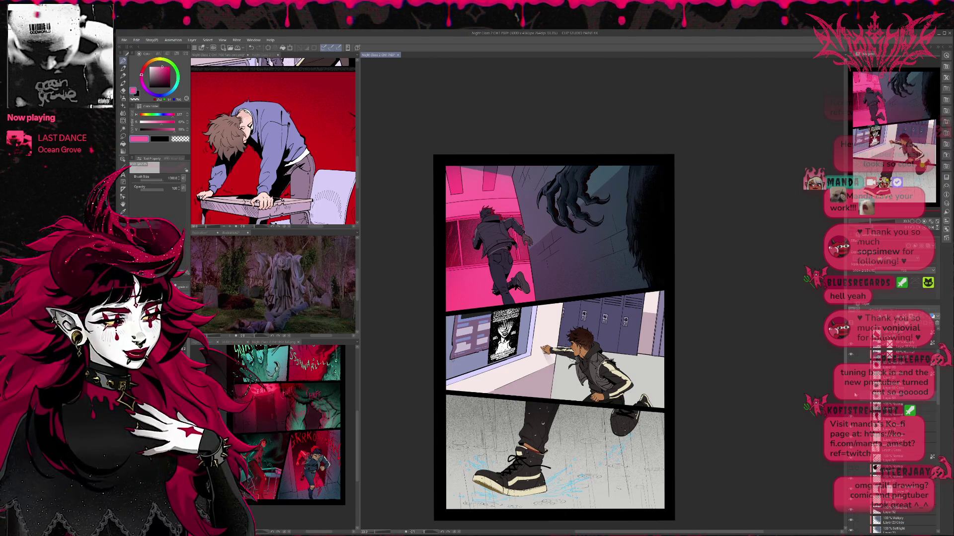
pyautogui.scroll(5, 855, 396)
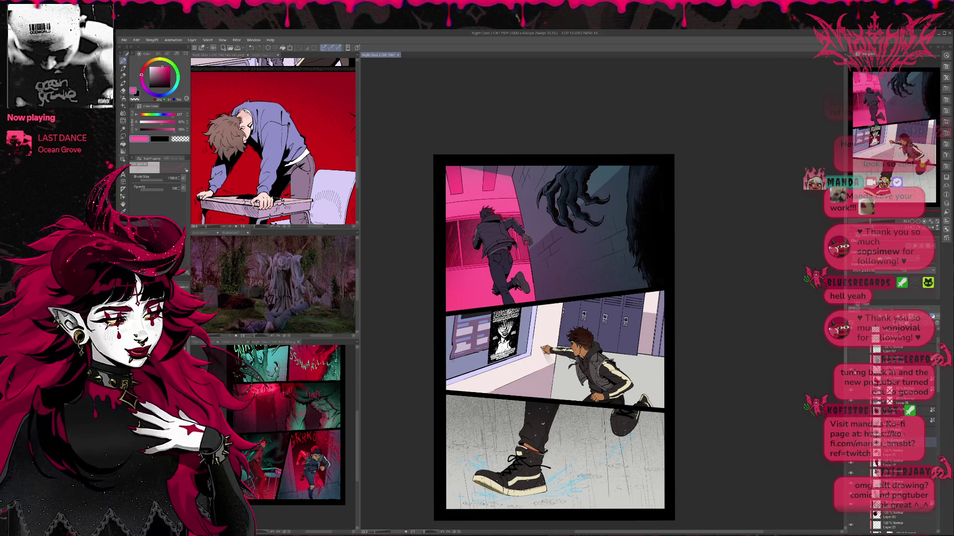
# Step: Toggle the runner's striped-jacket layer off, then sample and darken a grey-blue from his clothes
pyautogui.click(853, 401)
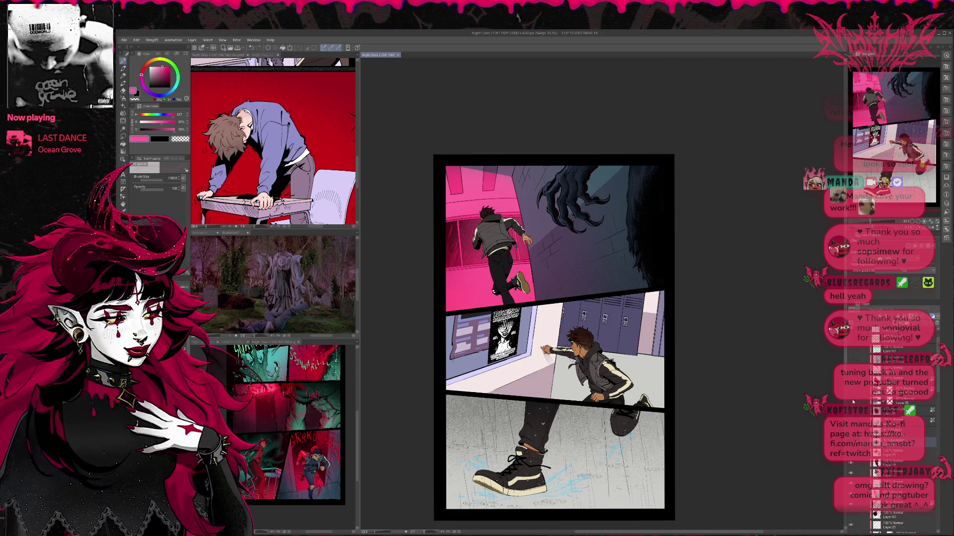
pyautogui.click(851, 400)
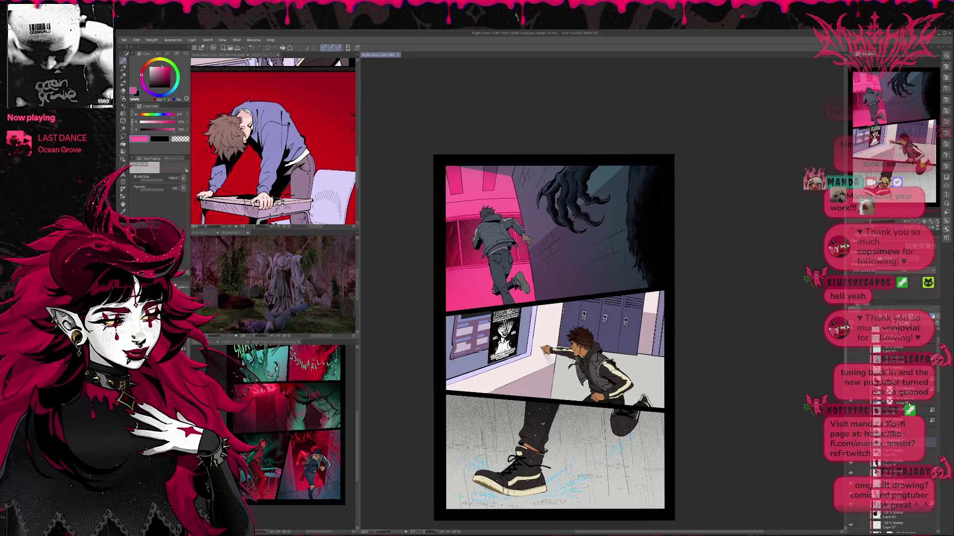
pyautogui.click(862, 402)
pyautogui.click(851, 401)
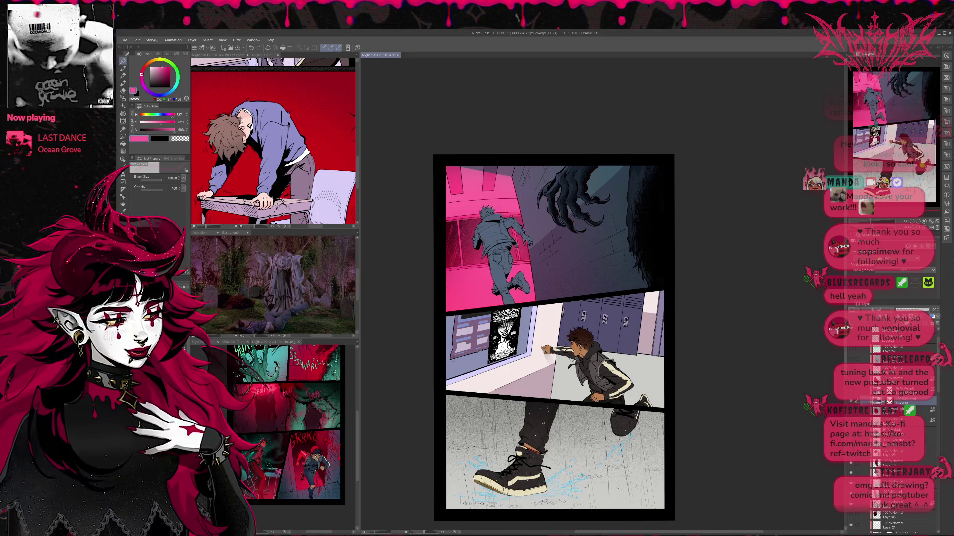
pyautogui.keyDown('alt'); pyautogui.click(528, 229); pyautogui.keyUp('alt')
pyautogui.moveTo(528, 230); pyautogui.dragTo(528, 231)
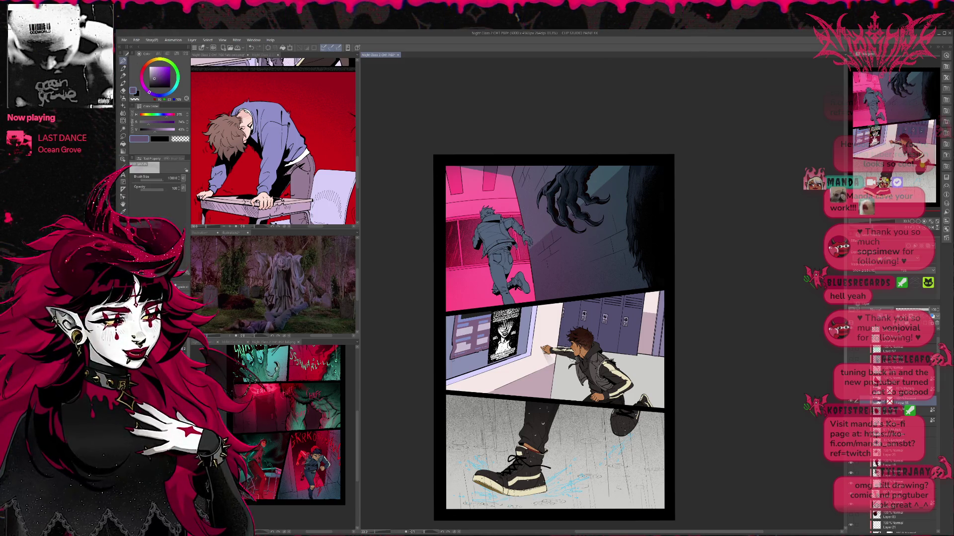
# Step: Switch to the brush and compare the runner with and without his dark jacket and trousers
pyautogui.press('e')
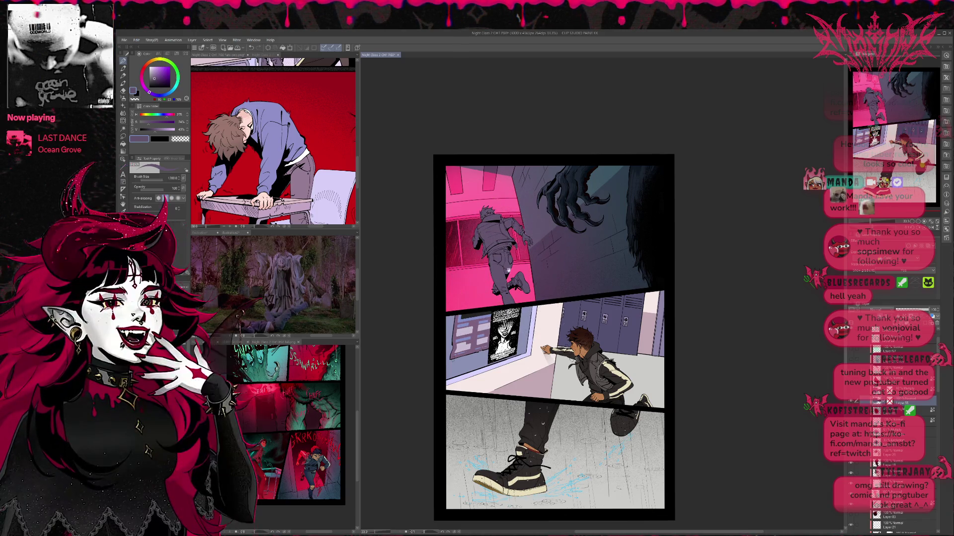
pyautogui.scroll(1, 543, 259)
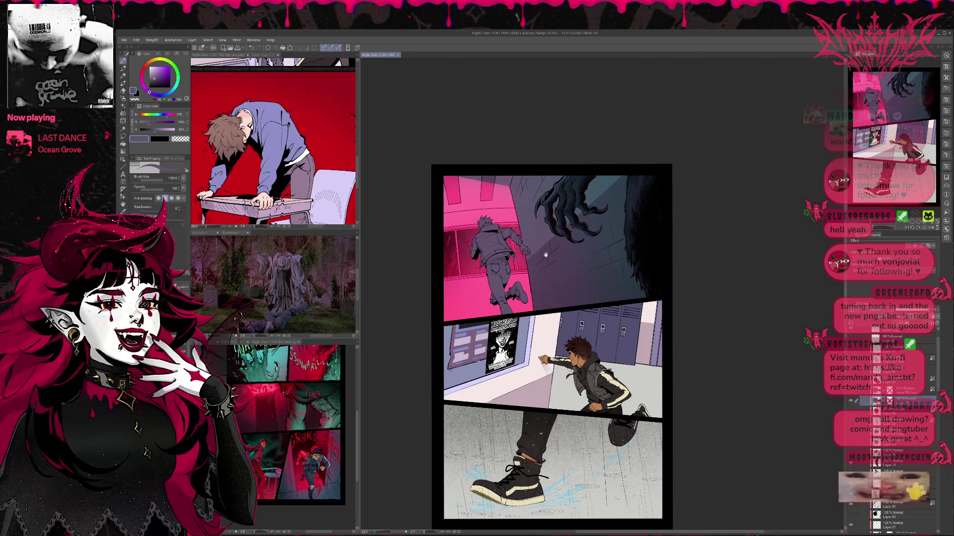
pyautogui.moveTo(543, 260); pyautogui.dragTo(551, 266)
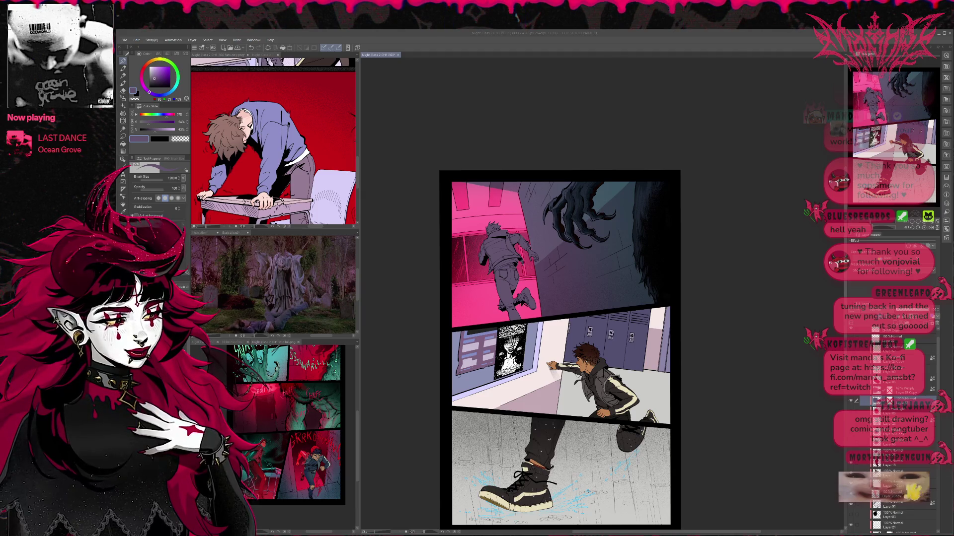
pyautogui.click(577, 358)
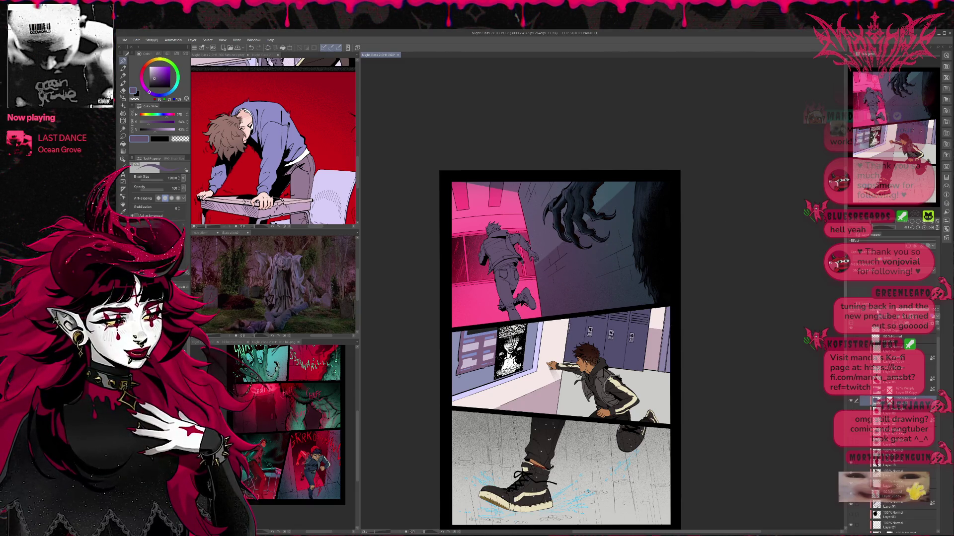
pyautogui.hotkey('ctrl', 'z')
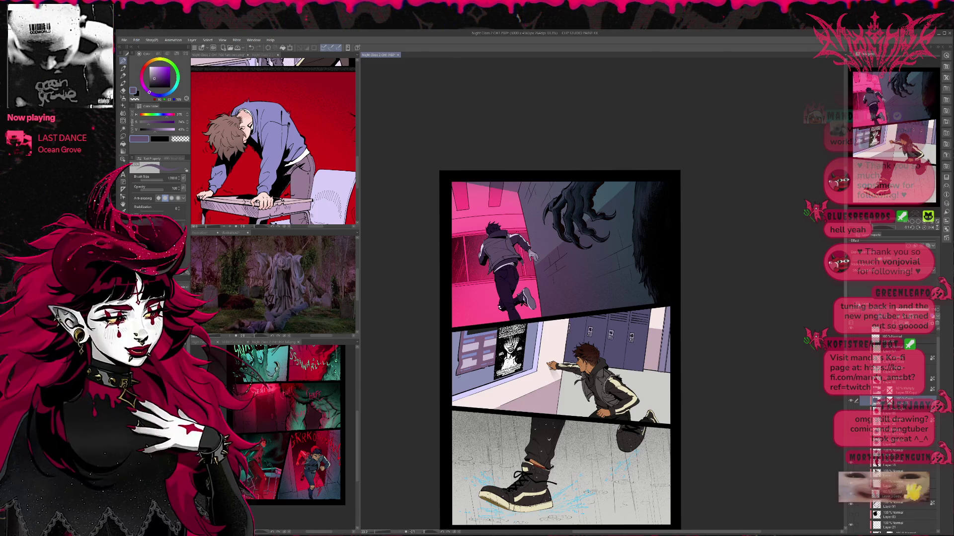
pyautogui.hotkey('ctrl', 'z')
pyautogui.hotkey('ctrl', 'y')
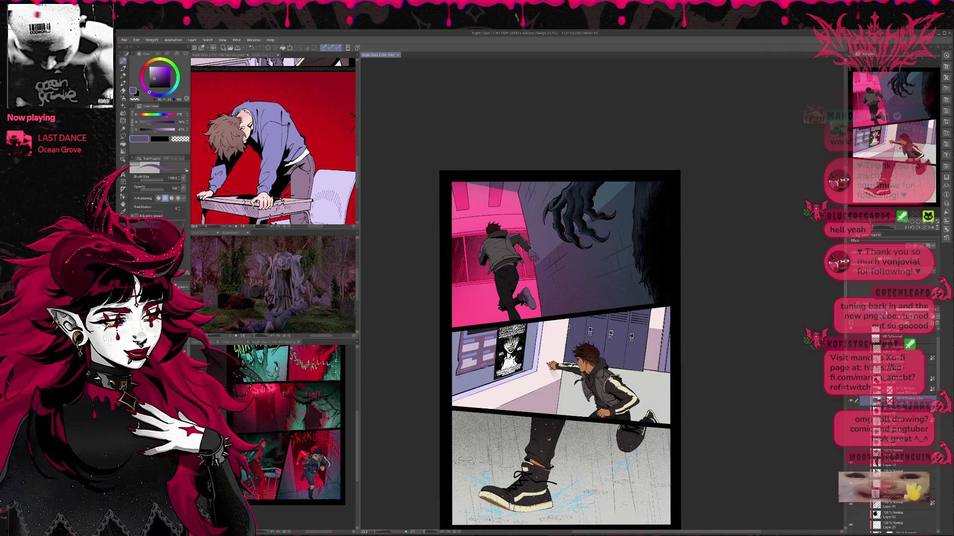
pyautogui.hotkey('ctrl', 'z')
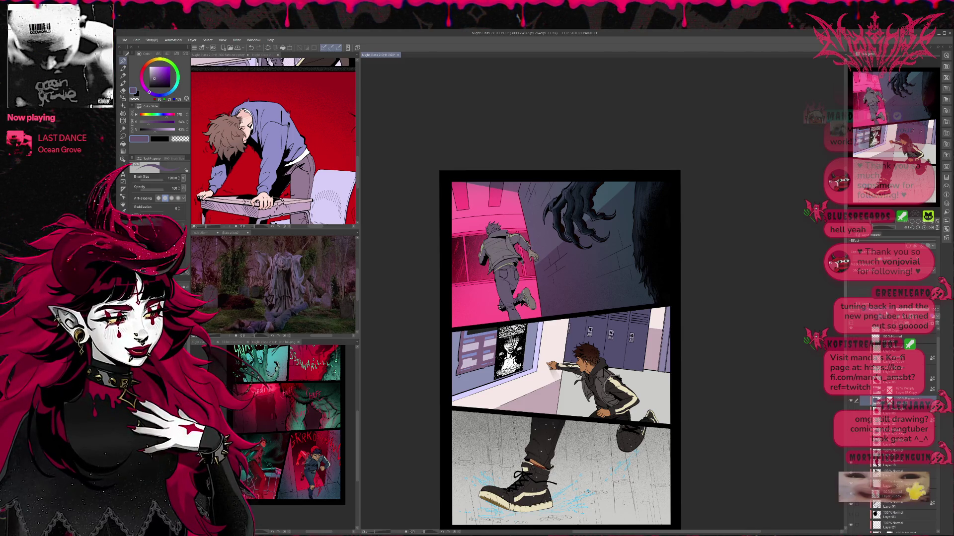
pyautogui.hotkey('ctrl', 'y')
pyautogui.hotkey('ctrl', 'z')
pyautogui.hotkey('ctrl', 'y')
pyautogui.hotkey('ctrl', 'z')
# Step: Step through the runner's colour versions, settling on a grey jacket over near-black trousers
pyautogui.hotkey('ctrl', 'y')
pyautogui.hotkey('ctrl', 'y')
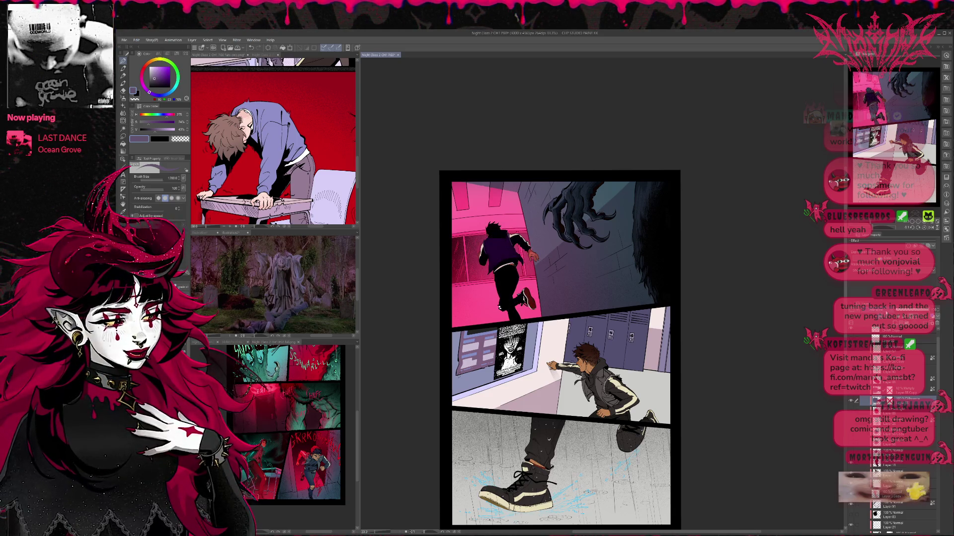
pyautogui.hotkey('ctrl', 'y')
pyautogui.hotkey('ctrl', 'z')
pyautogui.hotkey('ctrl', 'y')
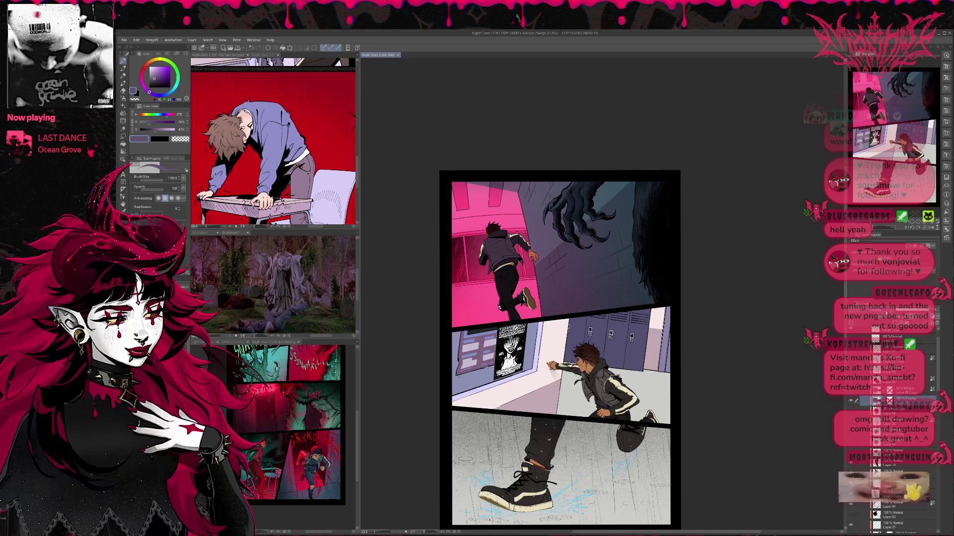
pyautogui.hotkey('ctrl', 'z')
pyautogui.hotkey('ctrl', 'y')
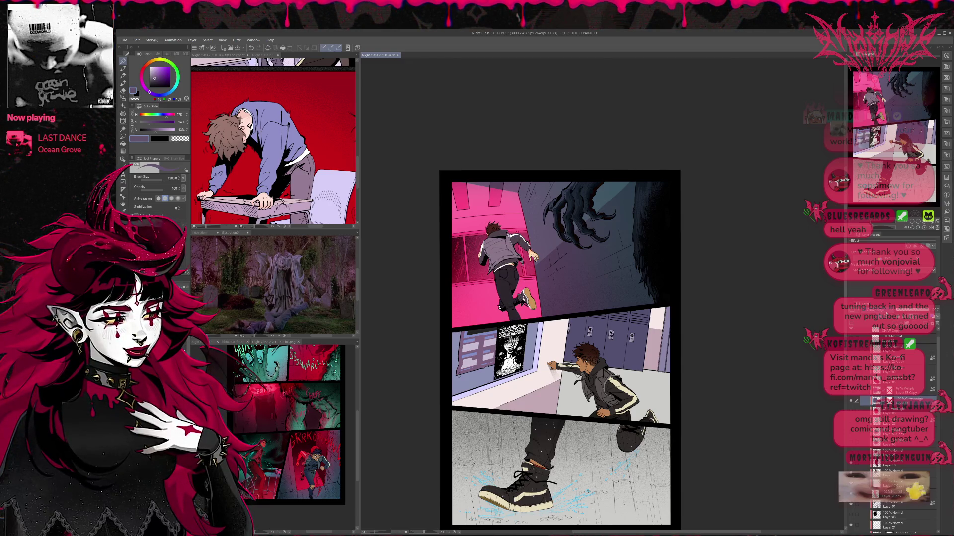
pyautogui.hotkey('ctrl', 'z')
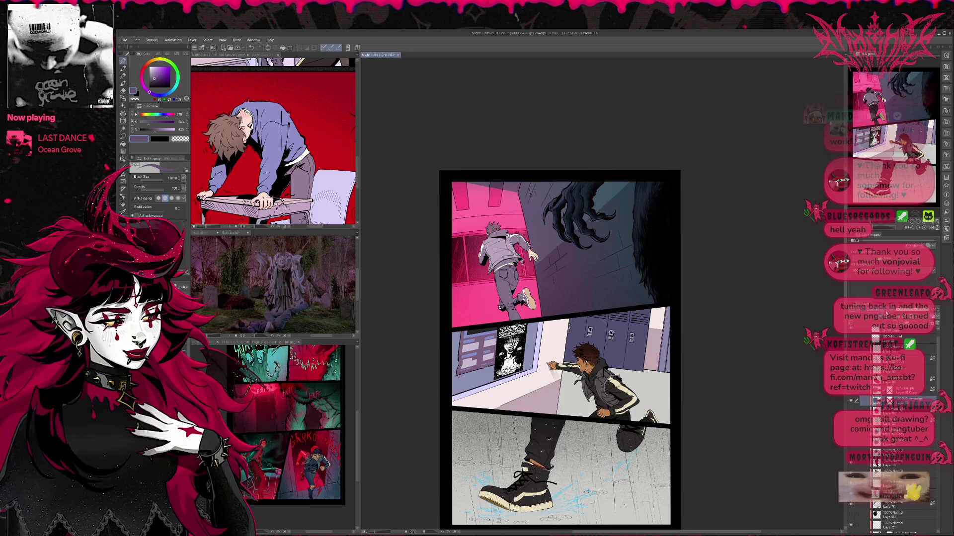
pyautogui.hotkey('ctrl', 'y')
pyautogui.hotkey('ctrl', 'z')
pyautogui.hotkey('ctrl', 'y')
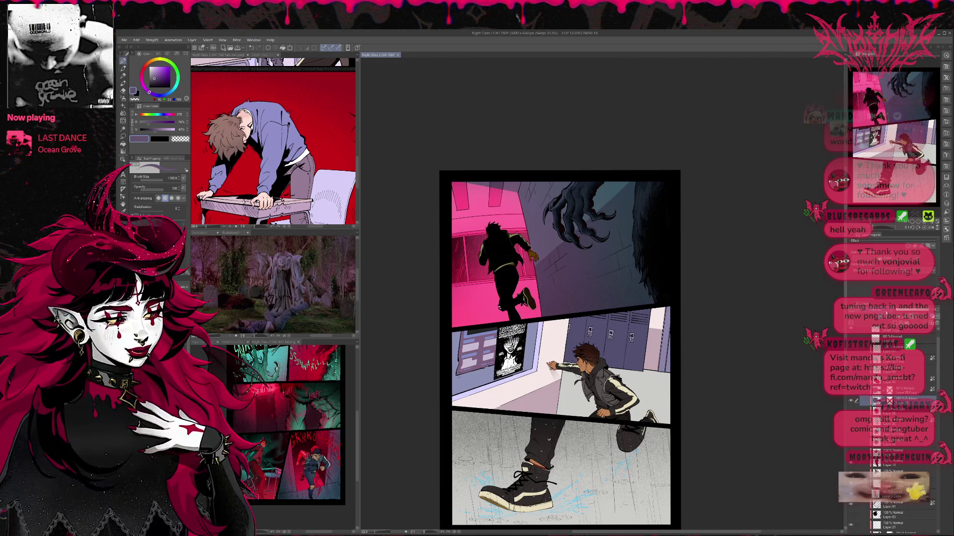
pyautogui.hotkey('ctrl', 'z')
pyautogui.hotkey('ctrl', 'y')
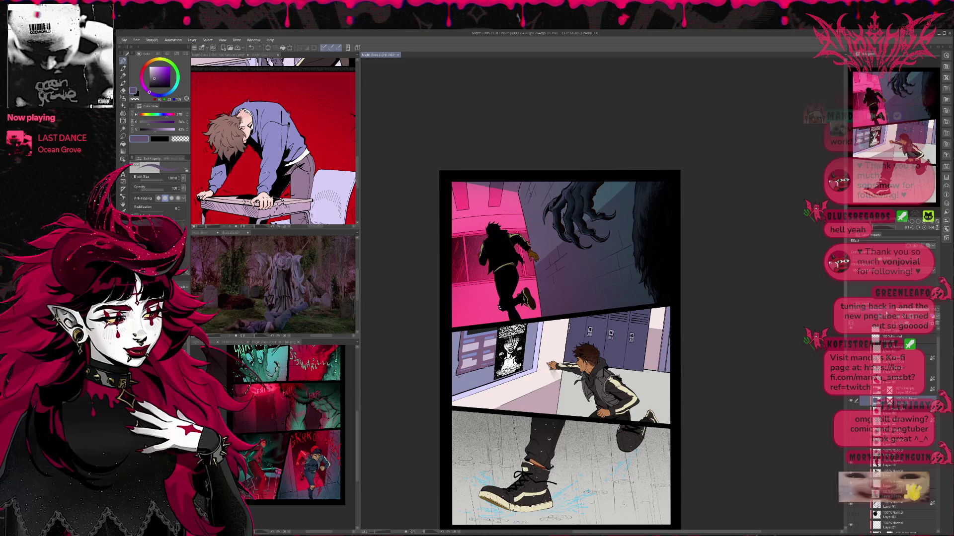
pyautogui.hotkey('ctrl', 'z')
pyautogui.hotkey('ctrl', 'z')
pyautogui.hotkey('ctrl', 'z')
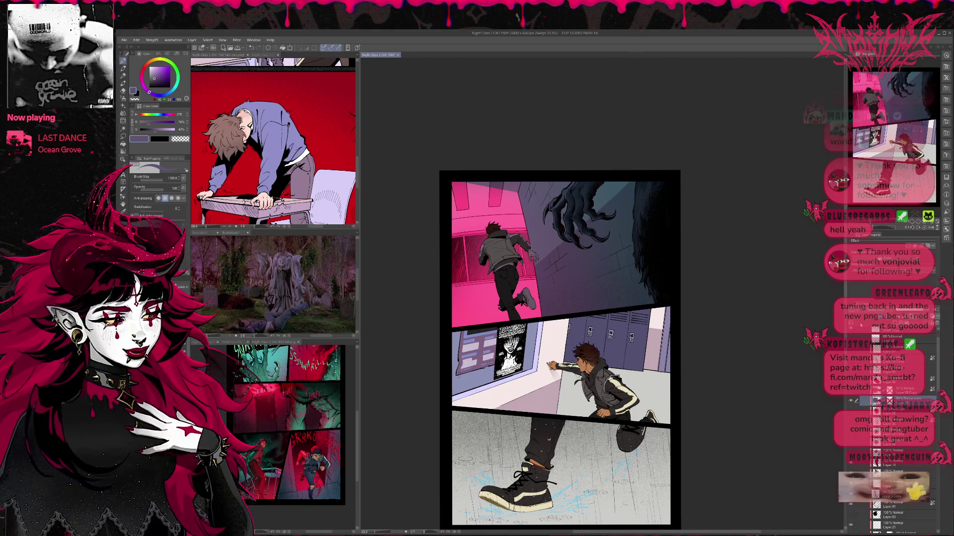
# Step: Copy and paste the Darken layer to duplicate it, then select another layer
pyautogui.hotkey('ctrl', 'c')
pyautogui.hotkey('ctrl', 'v')
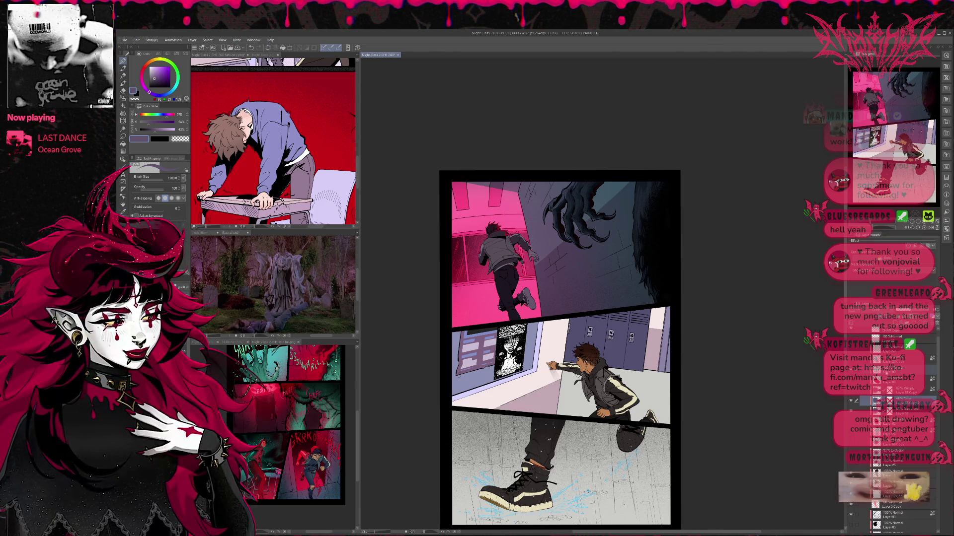
pyautogui.click(894, 370)
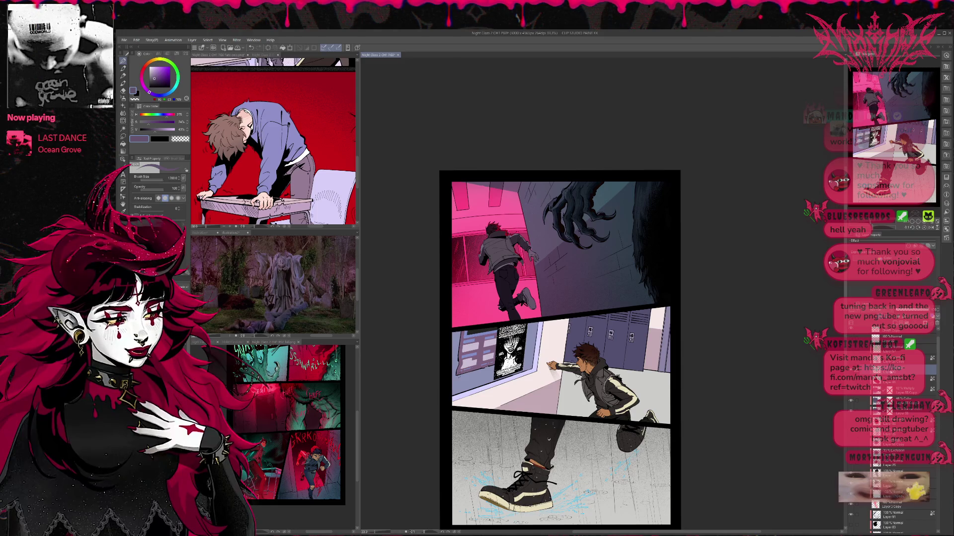
# Step: Select the Glow layer among the multiply shading layers and make a copy of it
pyautogui.scroll(-2, 887, 392)
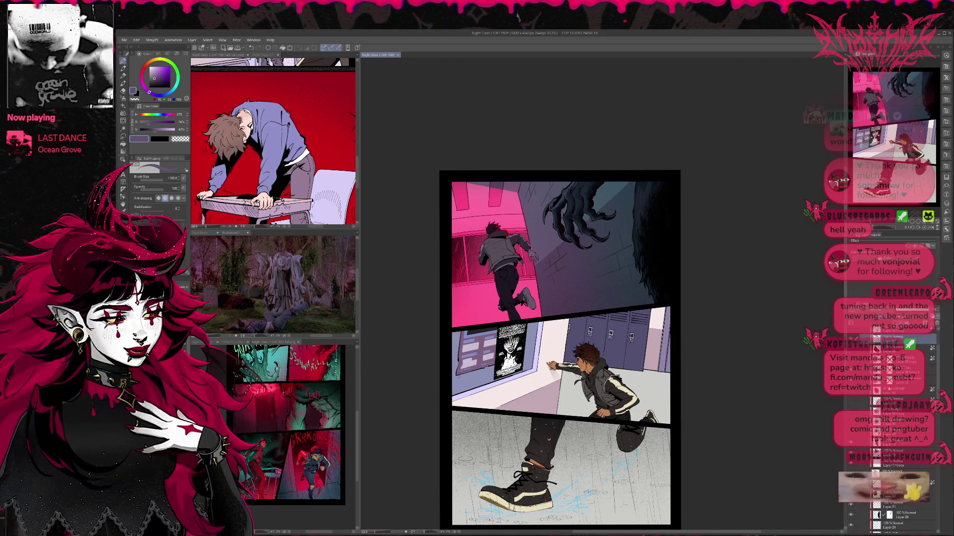
pyautogui.scroll(-5, 894, 432)
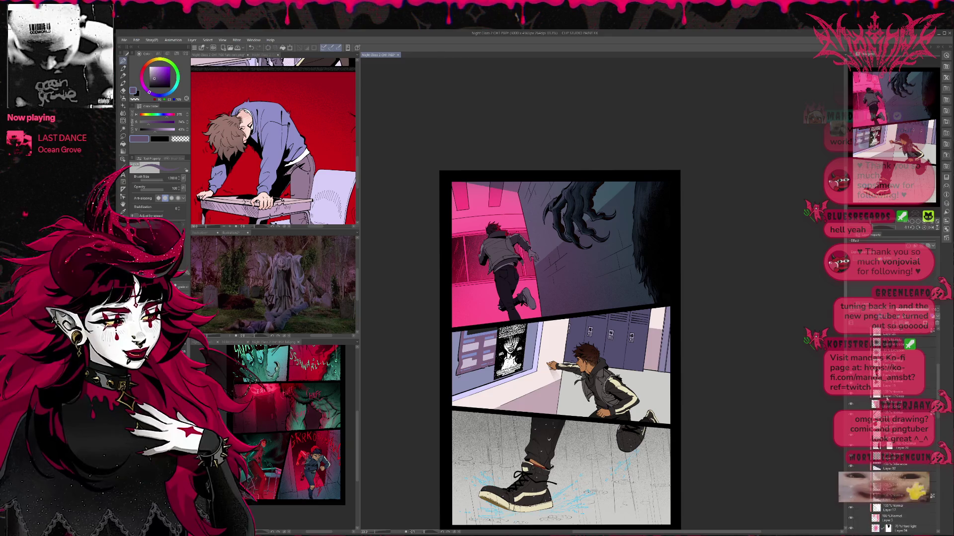
pyautogui.scroll(-3, 890, 432)
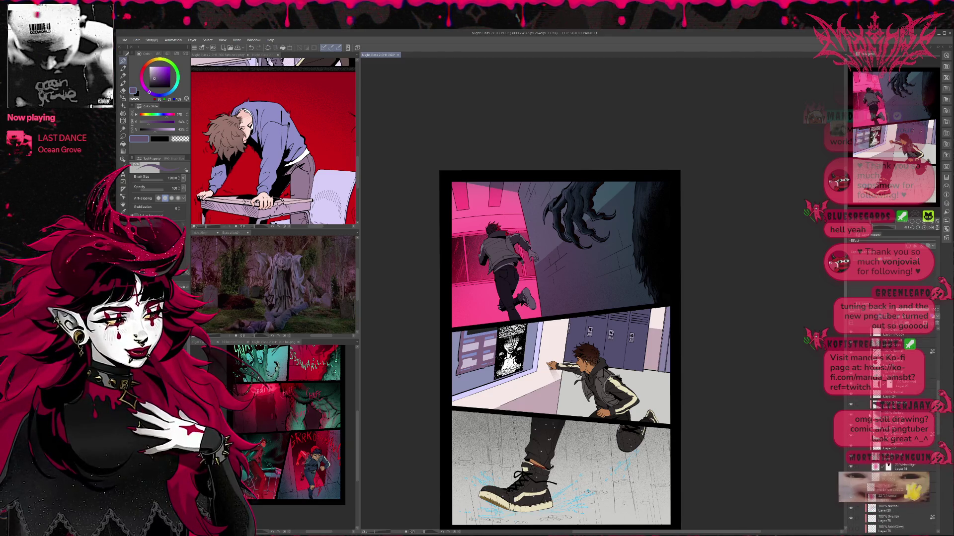
pyautogui.scroll(-5, 889, 432)
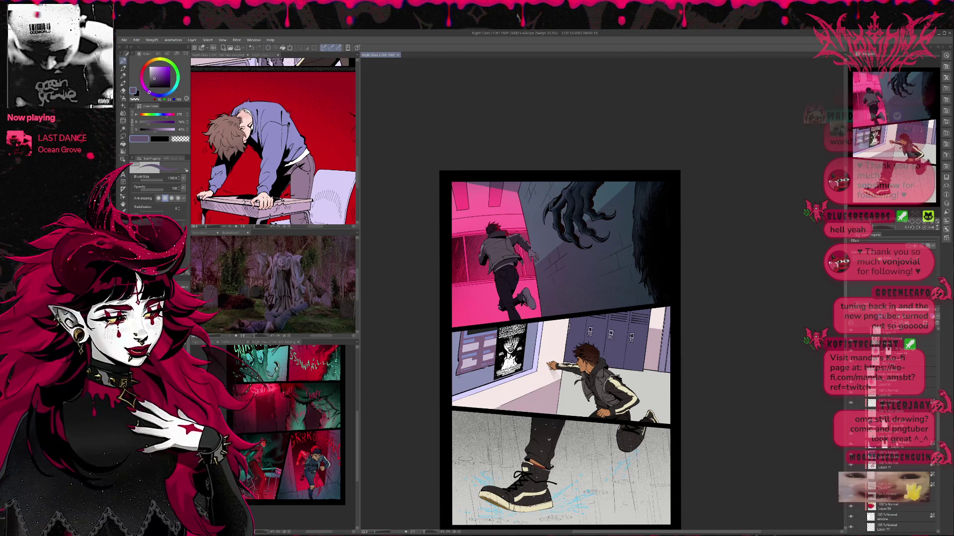
pyautogui.click(856, 455)
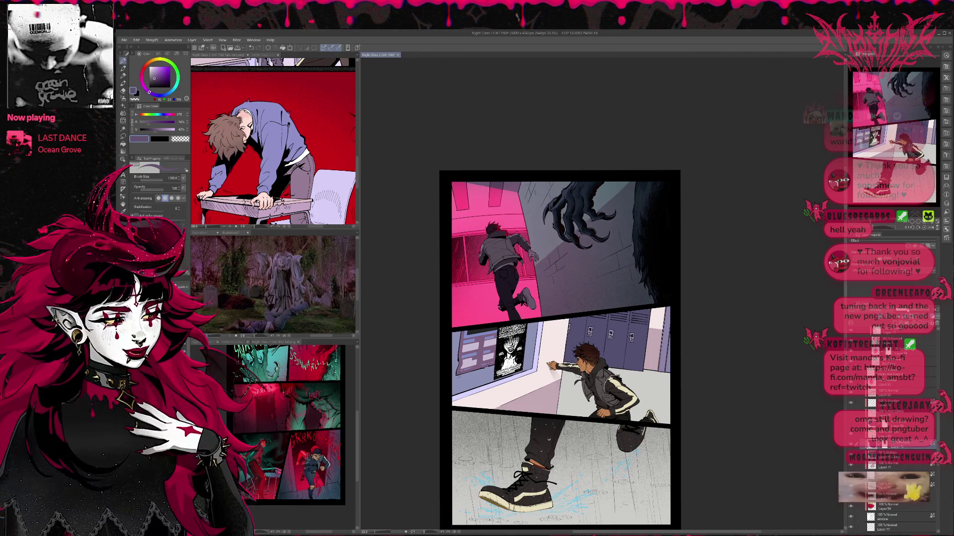
pyautogui.click(899, 443)
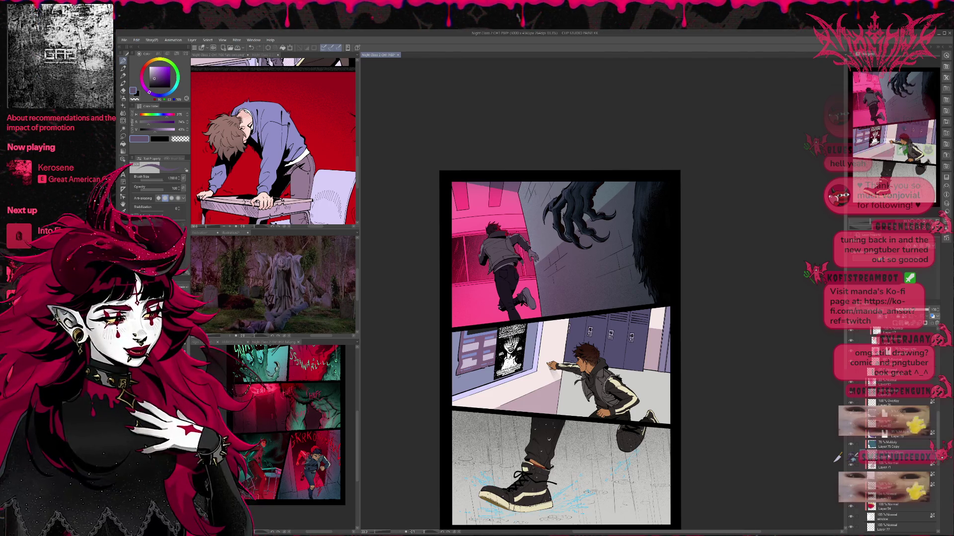
pyautogui.click(890, 442)
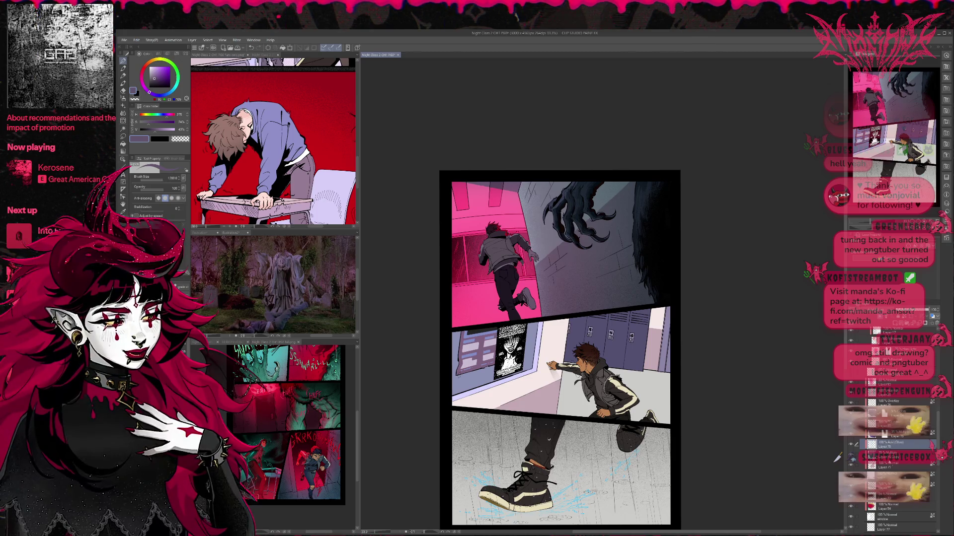
pyautogui.hotkey('ctrl', 'z')
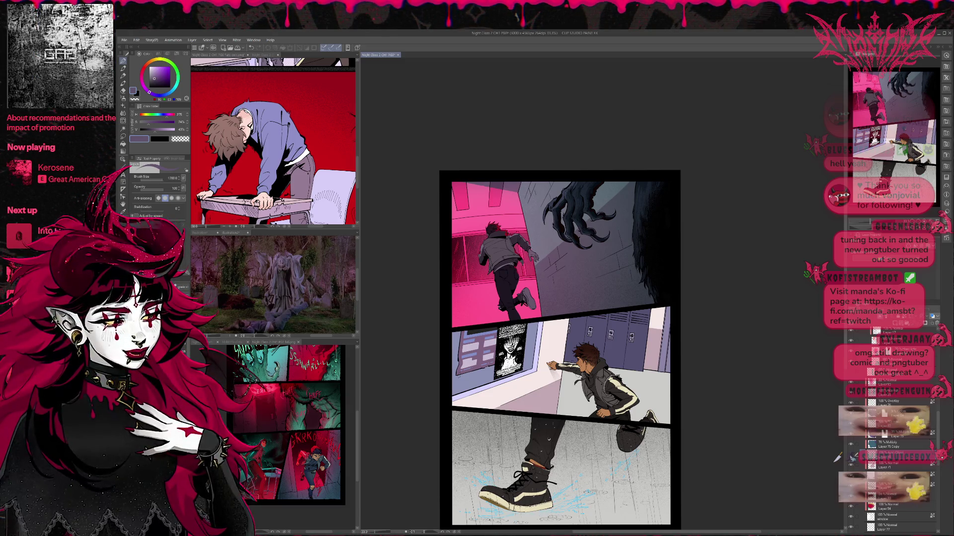
# Step: Toggle Layer 92's Difference effect over the claw to compare, leaving it visible
pyautogui.scroll(3, 837, 458)
pyautogui.scroll(5, 837, 458)
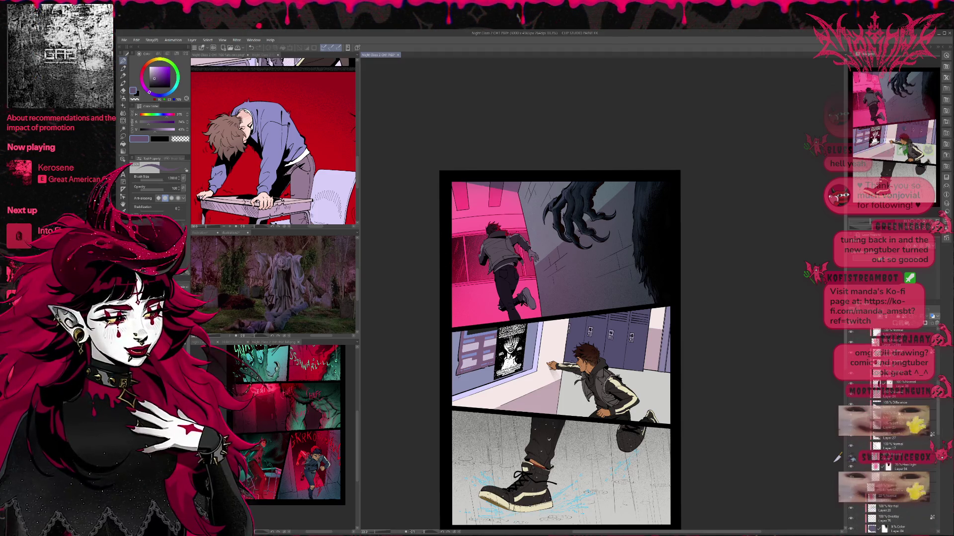
pyautogui.scroll(5, 837, 457)
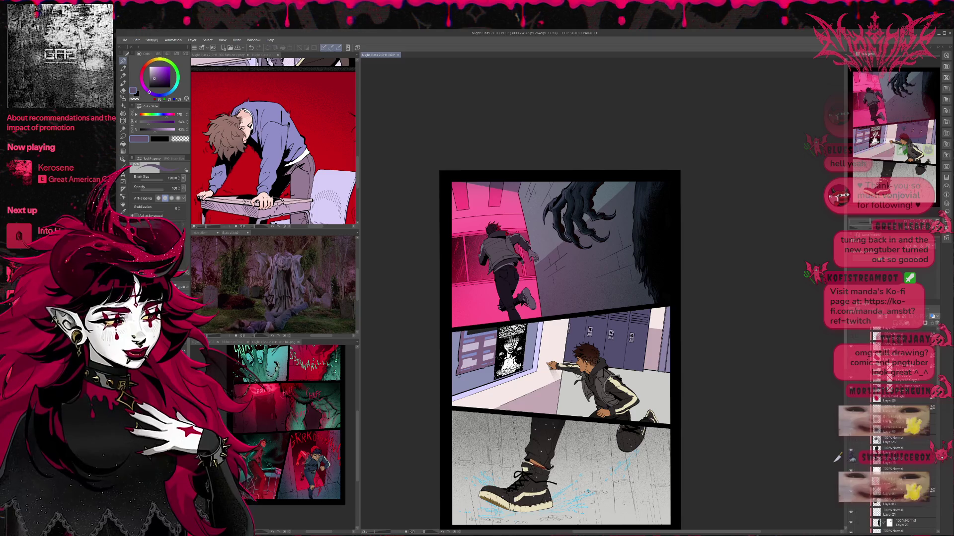
pyautogui.scroll(-5, 837, 458)
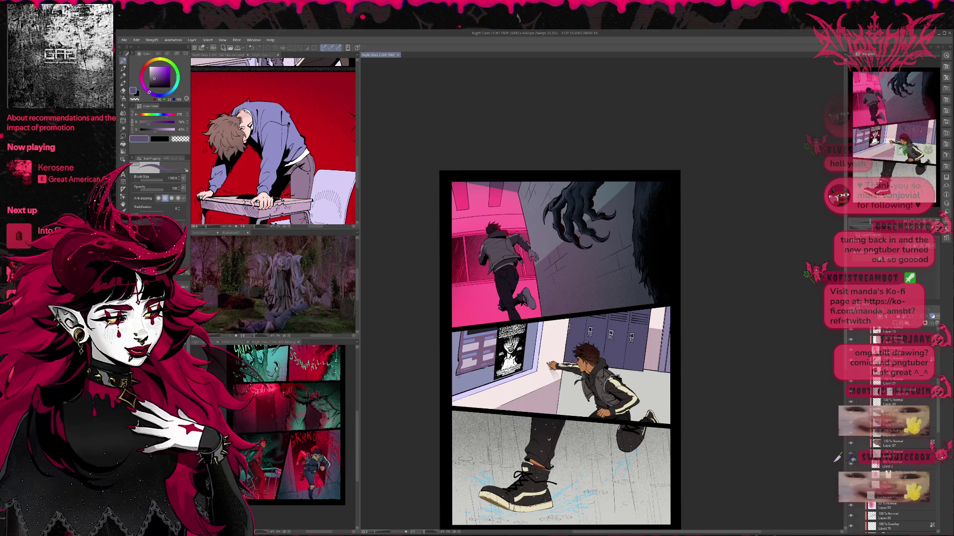
pyautogui.click(852, 413)
pyautogui.click(852, 412)
pyautogui.click(852, 412)
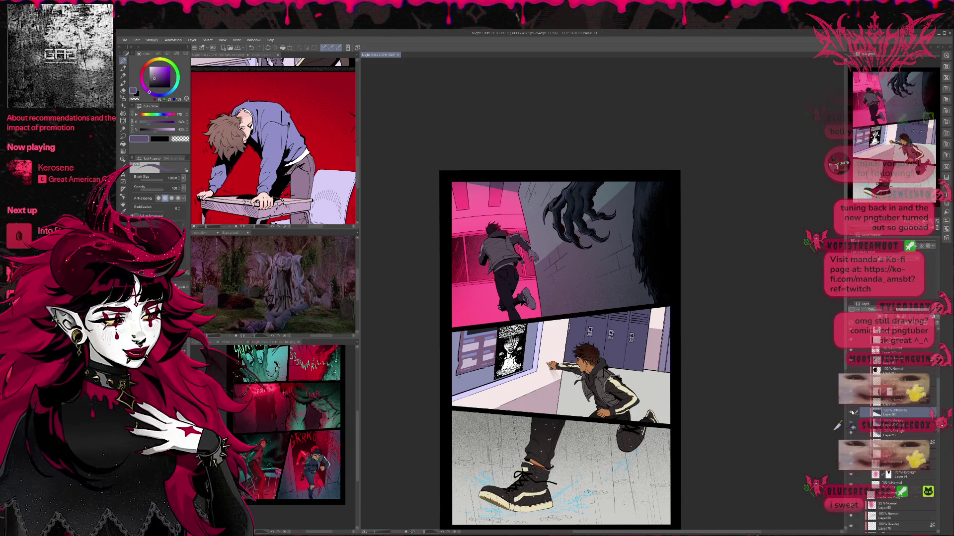
pyautogui.click(852, 413)
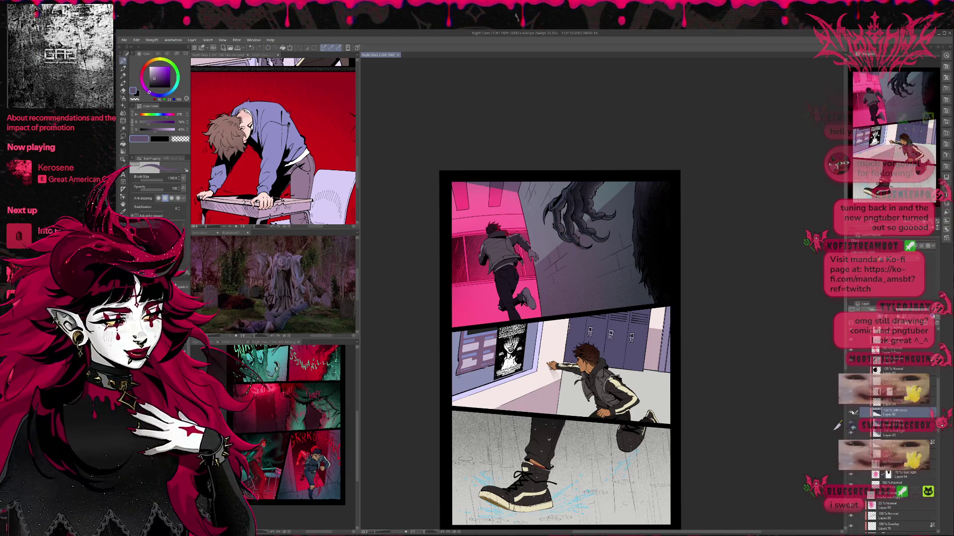
pyautogui.click(852, 412)
pyautogui.scroll(-5, 894, 416)
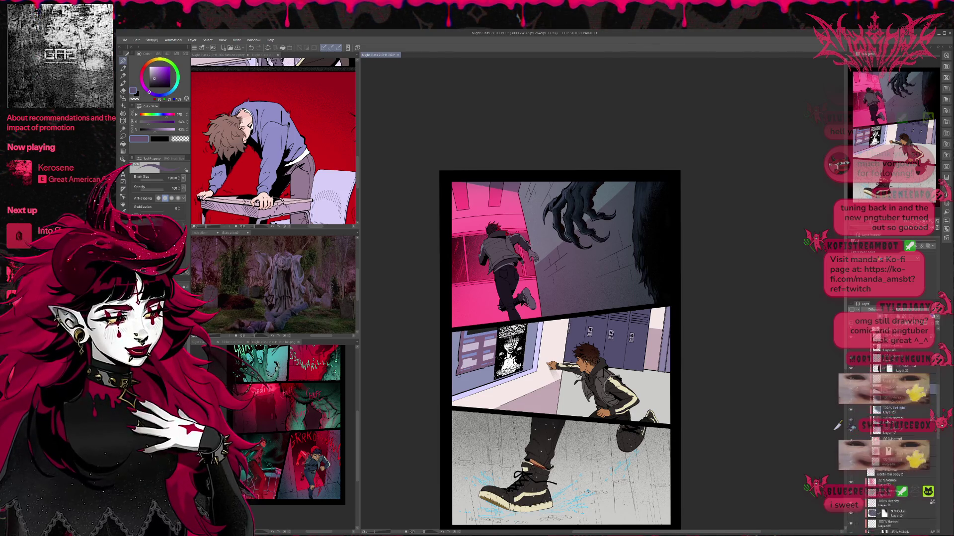
pyautogui.scroll(-4, 885, 417)
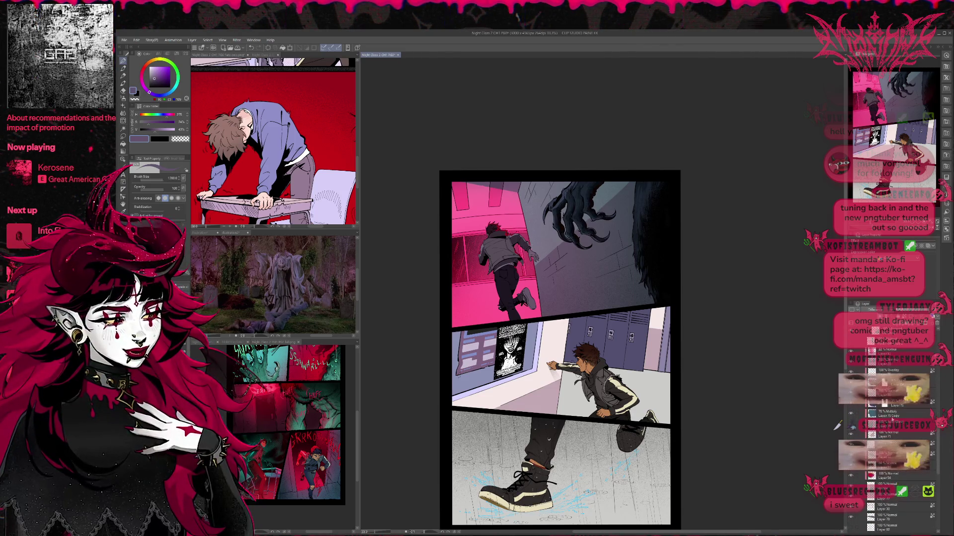
pyautogui.scroll(-3, 877, 419)
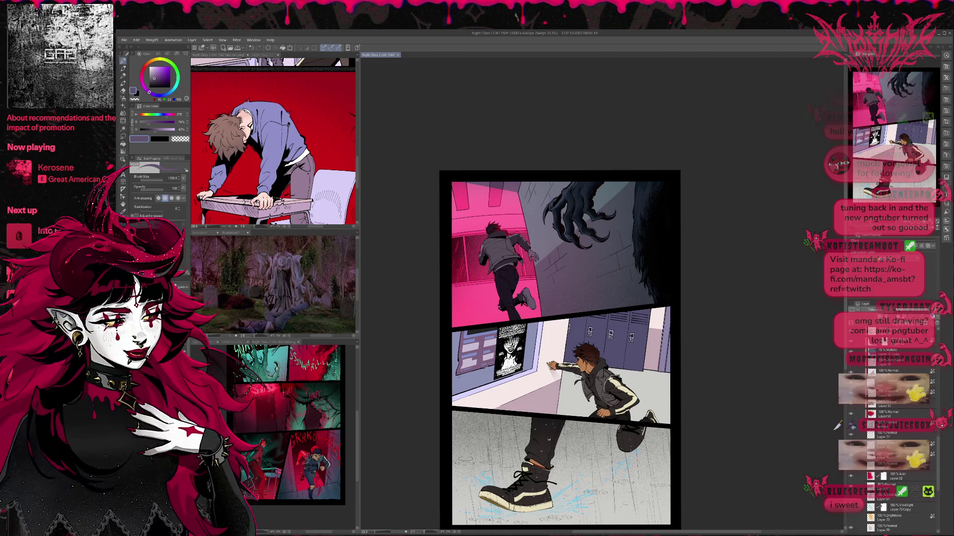
# Step: Sample a darker purple near the hallway wall and set the pen to brush size 25
pyautogui.press('b')
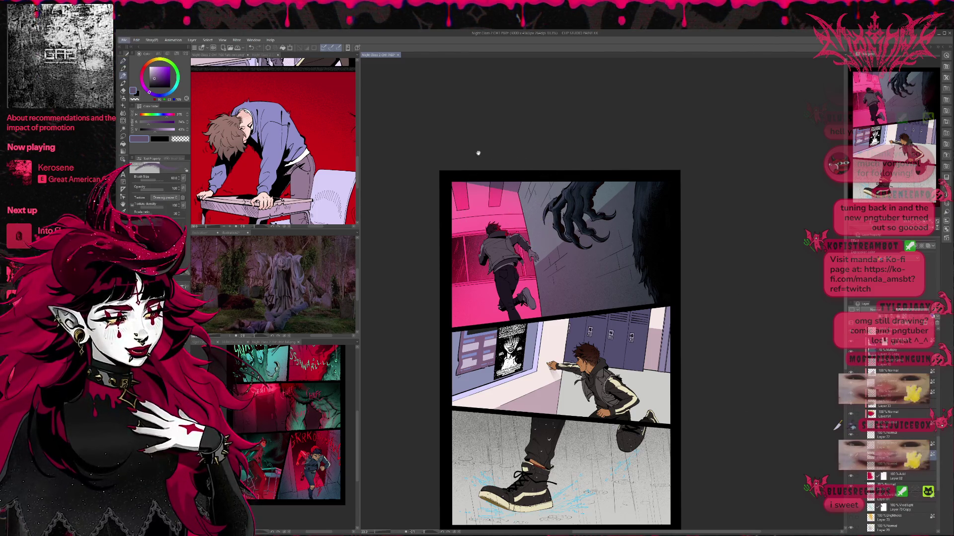
pyautogui.keyDown('alt'); pyautogui.click(523, 188); pyautogui.keyUp('alt')
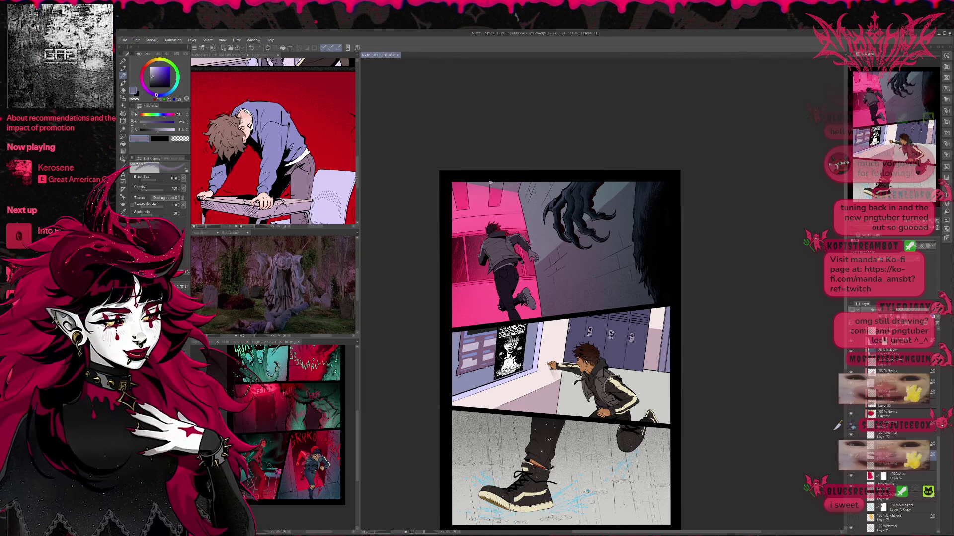
pyautogui.keyDown('alt'); pyautogui.click(527, 186); pyautogui.keyUp('alt')
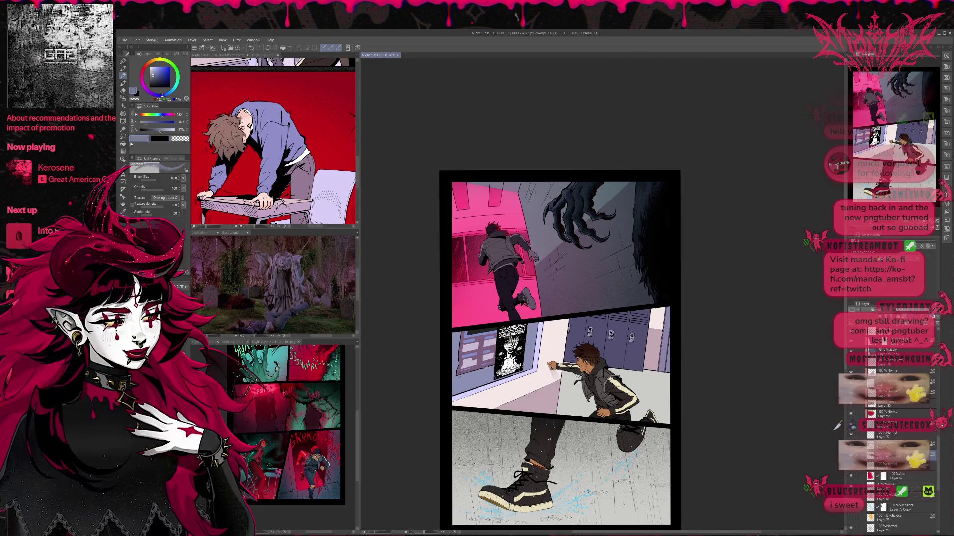
pyautogui.click(123, 145)
pyautogui.keyDown('alt'); pyautogui.click(546, 243); pyautogui.keyUp('alt')
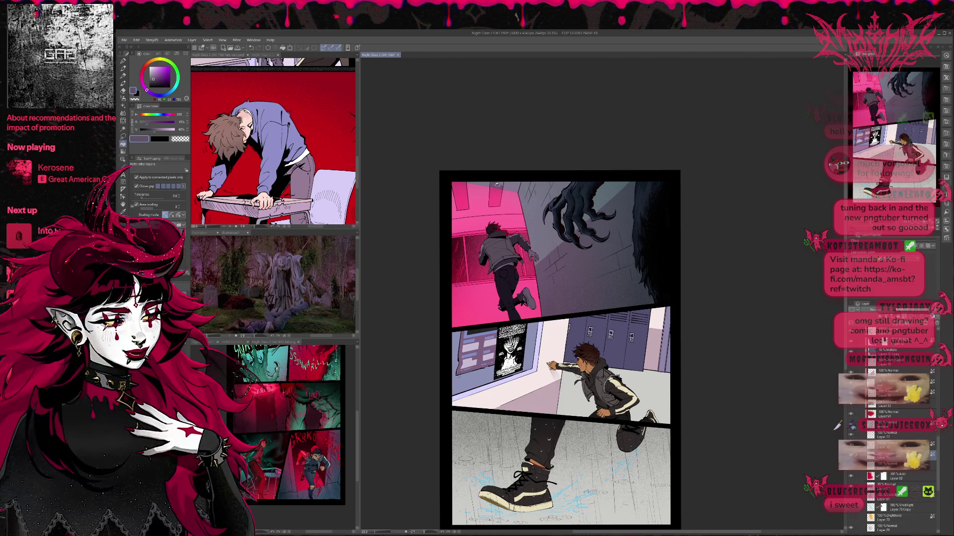
pyautogui.press('p')
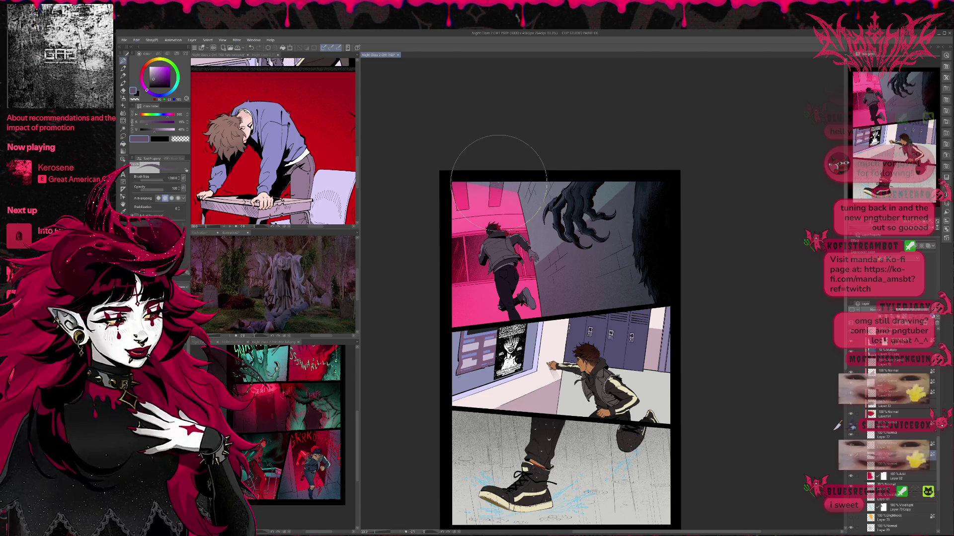
pyautogui.press('[')
pyautogui.press('[')
pyautogui.press('[')
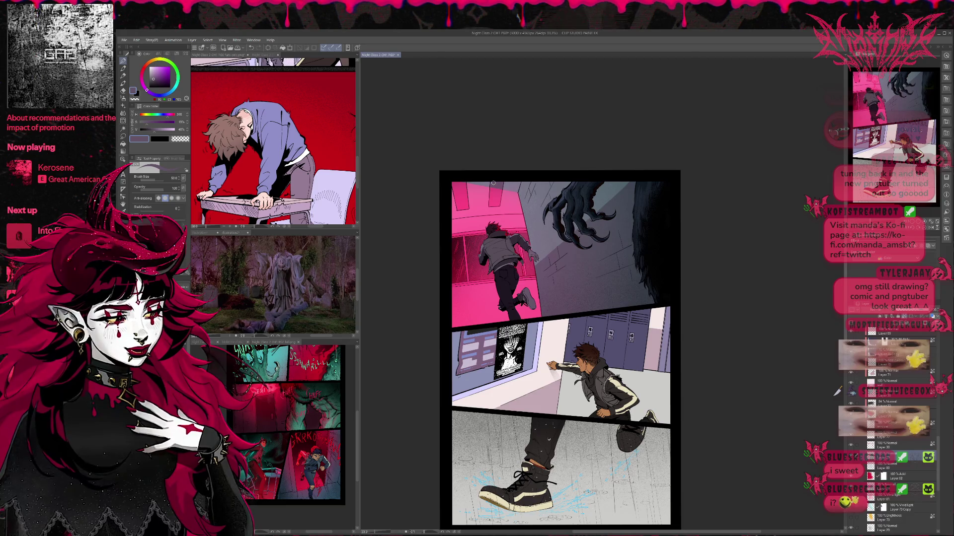
pyautogui.press('[')
pyautogui.press('[')
pyautogui.press('[')
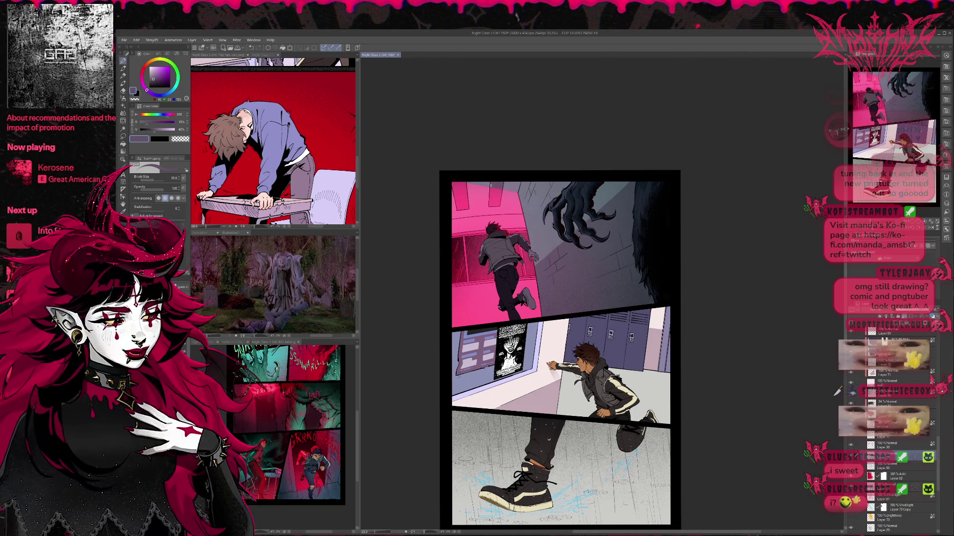
pyautogui.scroll(-2, 566, 253)
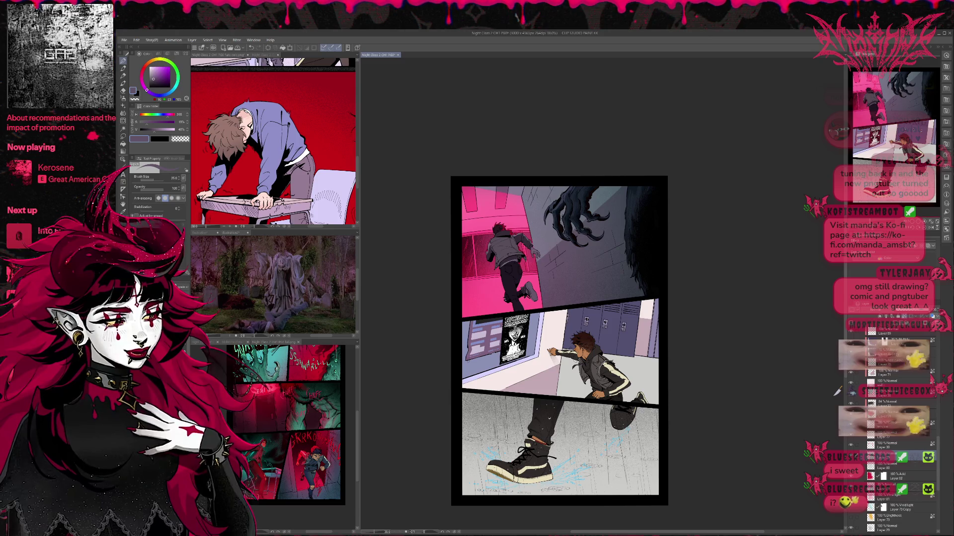
pyautogui.scroll(1, 601, 243)
pyautogui.hscroll(1, 600, 243)
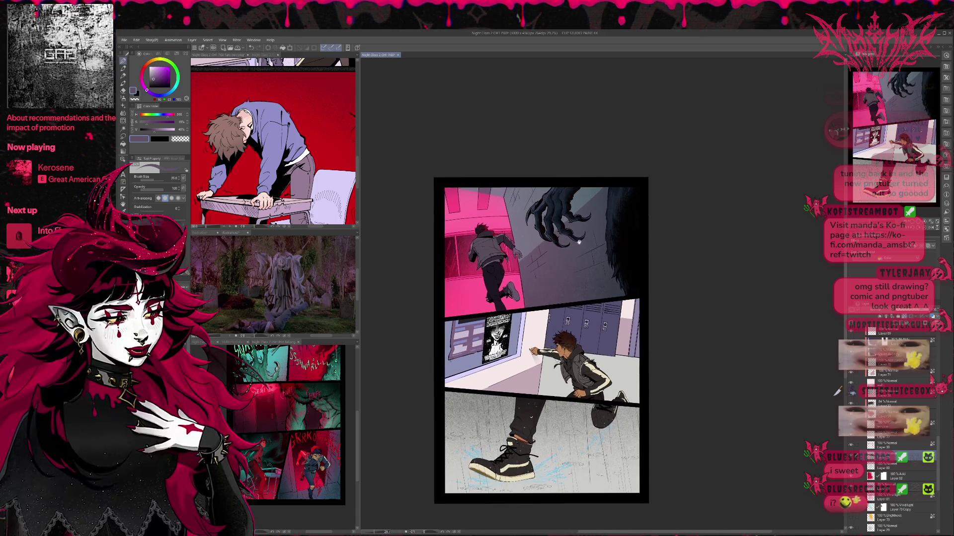
pyautogui.scroll(-10, 891, 432)
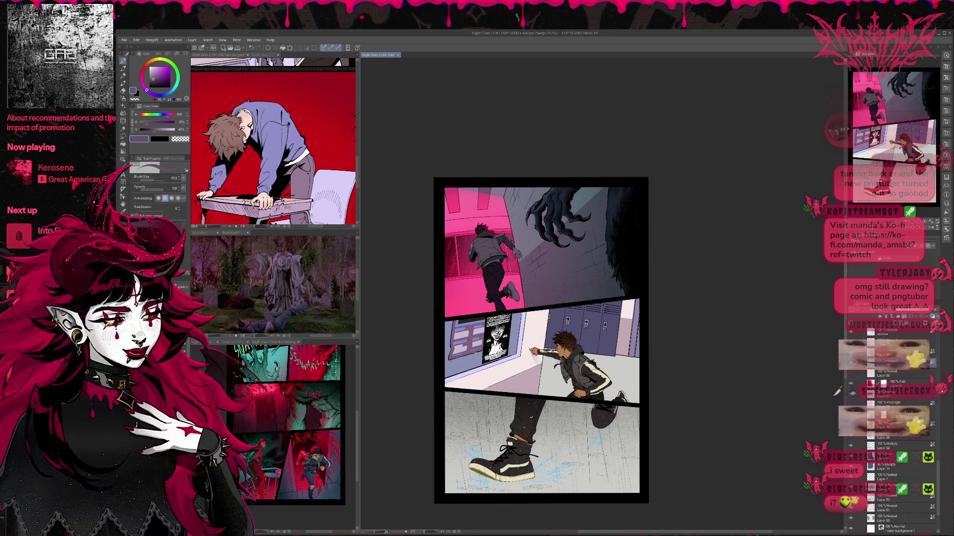
pyautogui.scroll(-10, 892, 432)
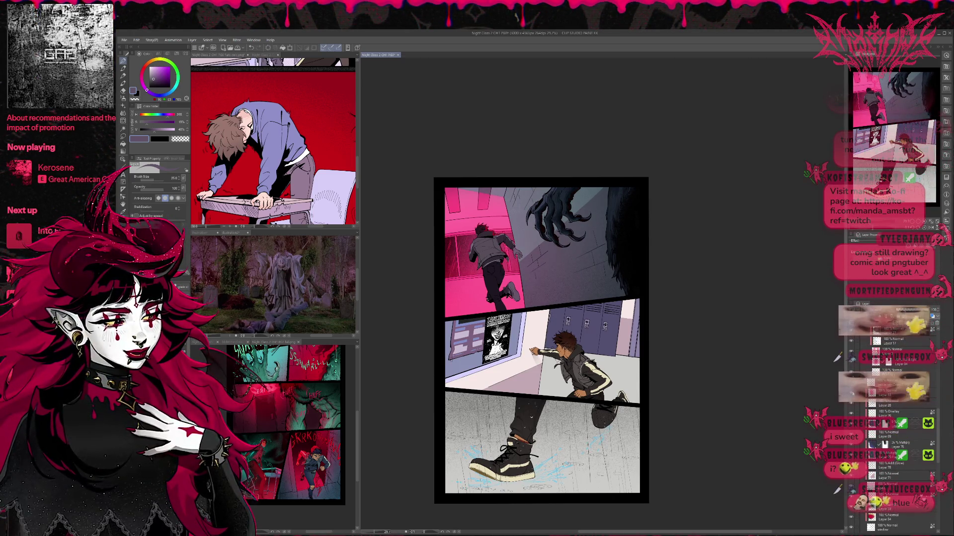
pyautogui.scroll(2, 853, 386)
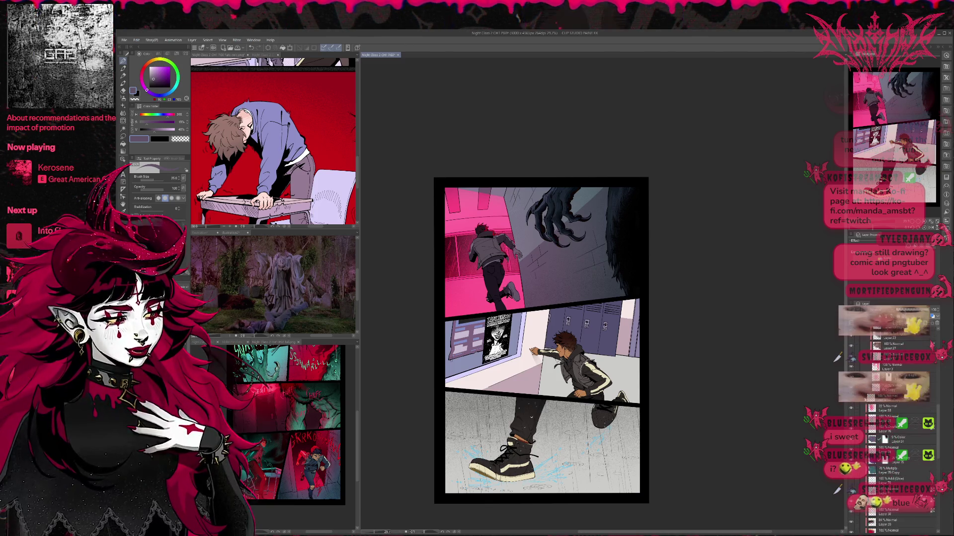
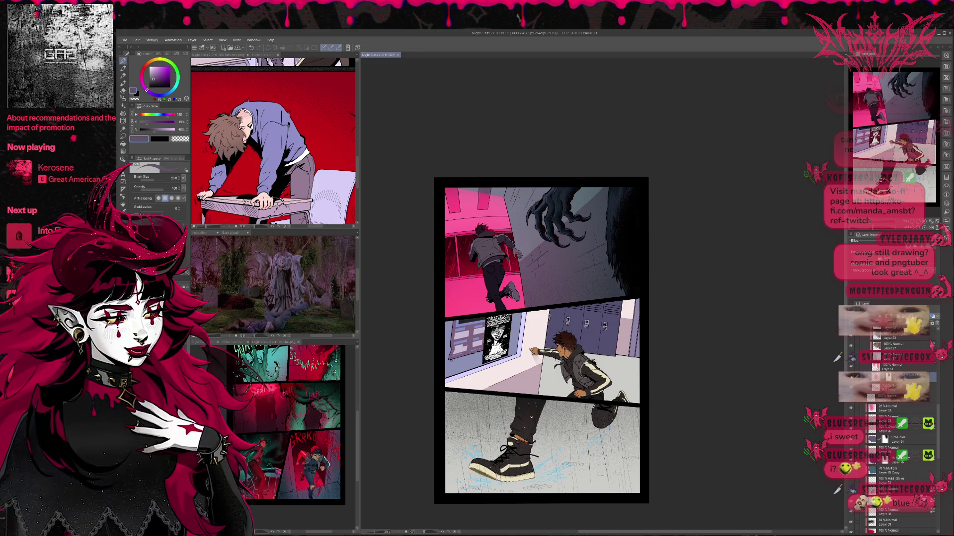
# Step: Compare undo/redo states, keeping the darkened window panes and jacket in the top panel
pyautogui.hotkey('ctrl', 'z')
pyautogui.hotkey('ctrl', 'y')
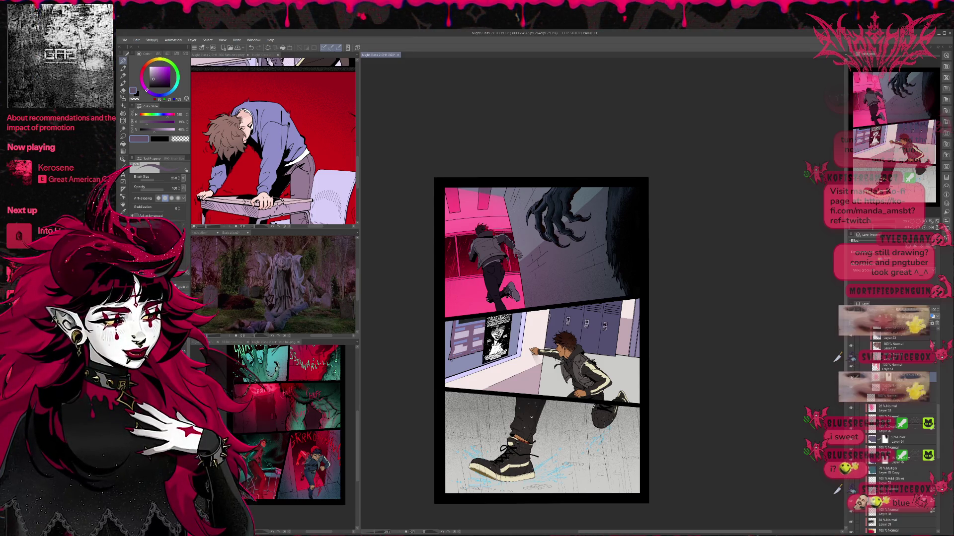
pyautogui.hotkey('ctrl', 'z')
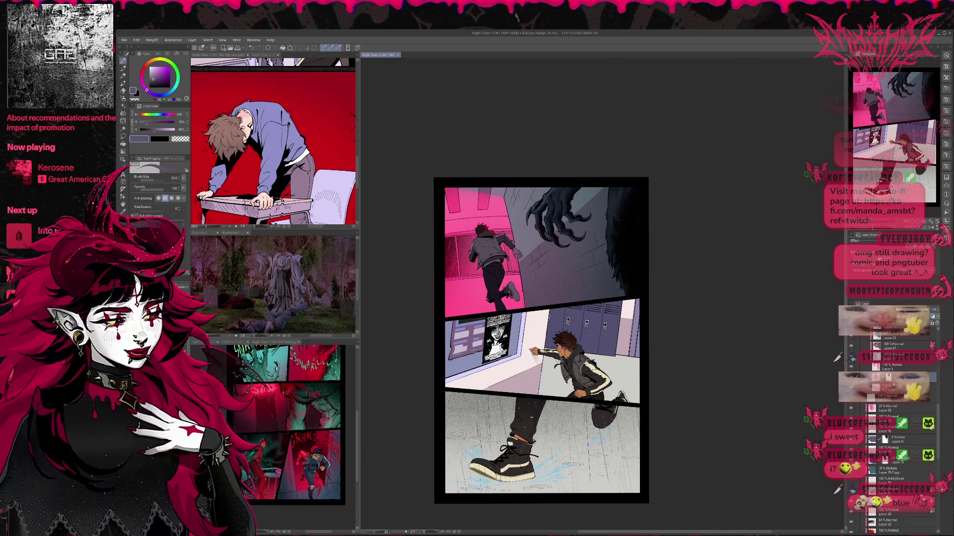
pyautogui.hotkey('ctrl', 'z')
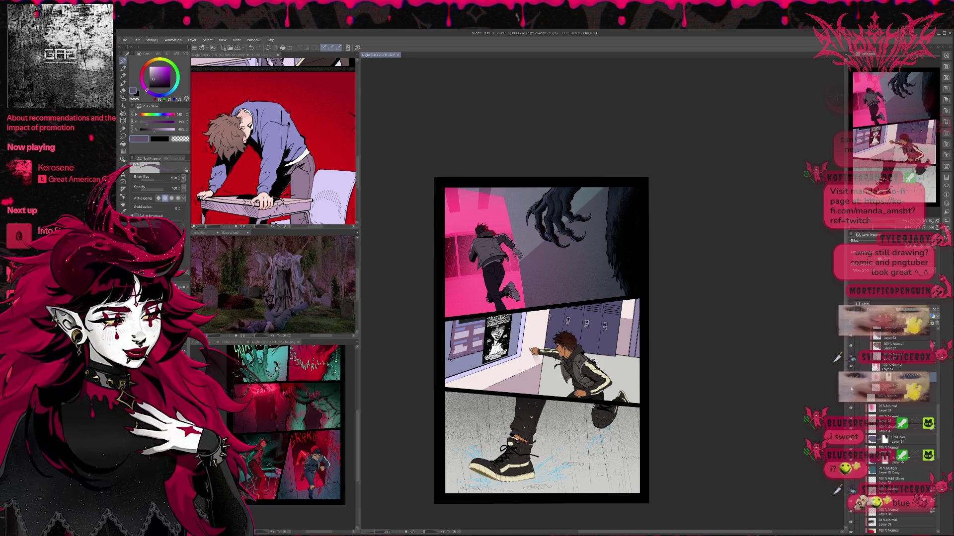
pyautogui.hotkey('ctrl', 'y')
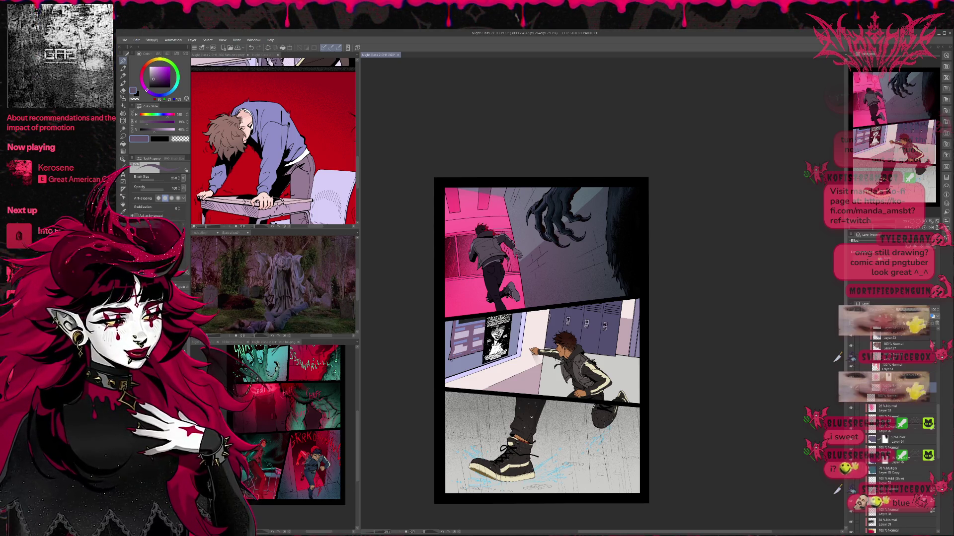
# Step: Load a dark crimson with a bigger soft brush and mirror the canvas horizontally
pyautogui.keyDown('alt'); pyautogui.click(446, 271); pyautogui.keyUp('alt')
pyautogui.keyDown('alt'); pyautogui.click(490, 232); pyautogui.keyUp('alt')
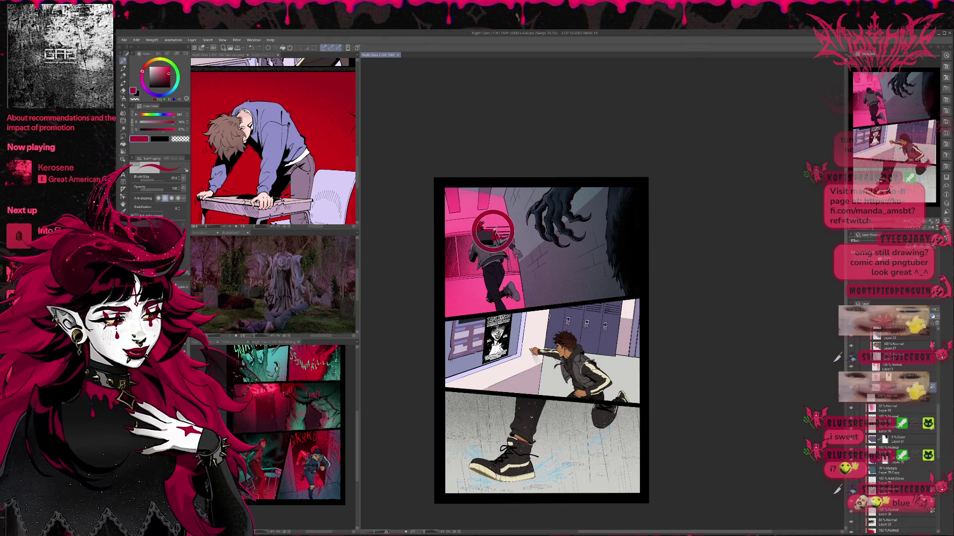
pyautogui.keyDown('alt'); pyautogui.click(456, 247); pyautogui.keyUp('alt')
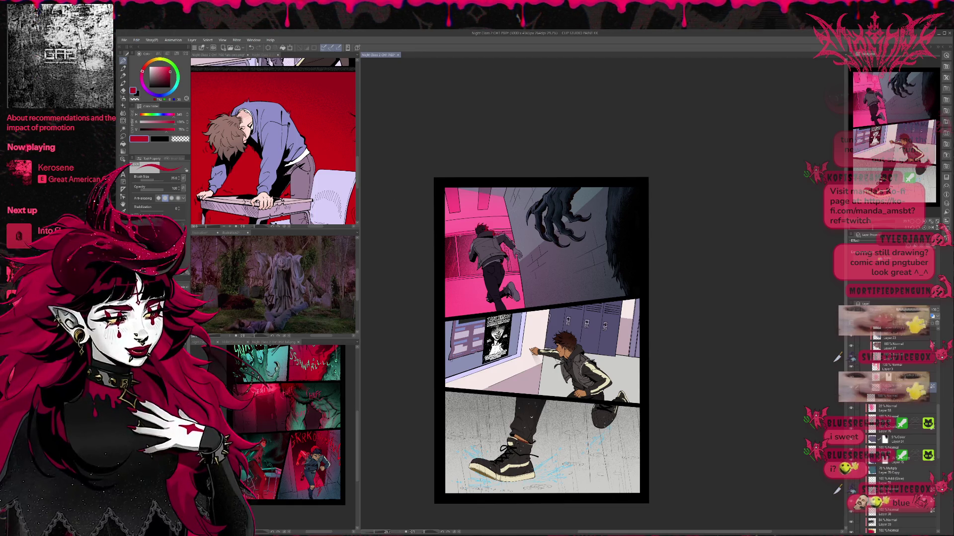
pyautogui.press('b')
pyautogui.click(170, 75)
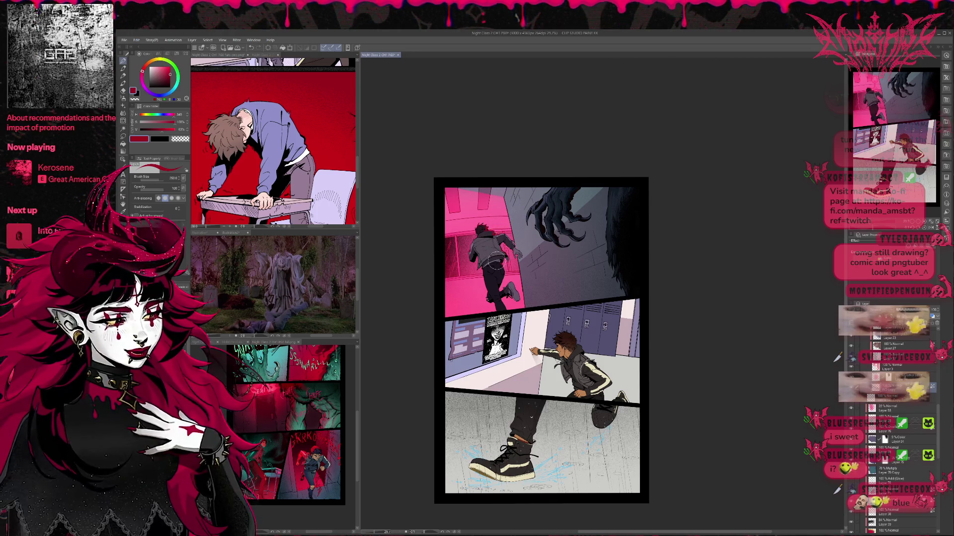
pyautogui.press('h')
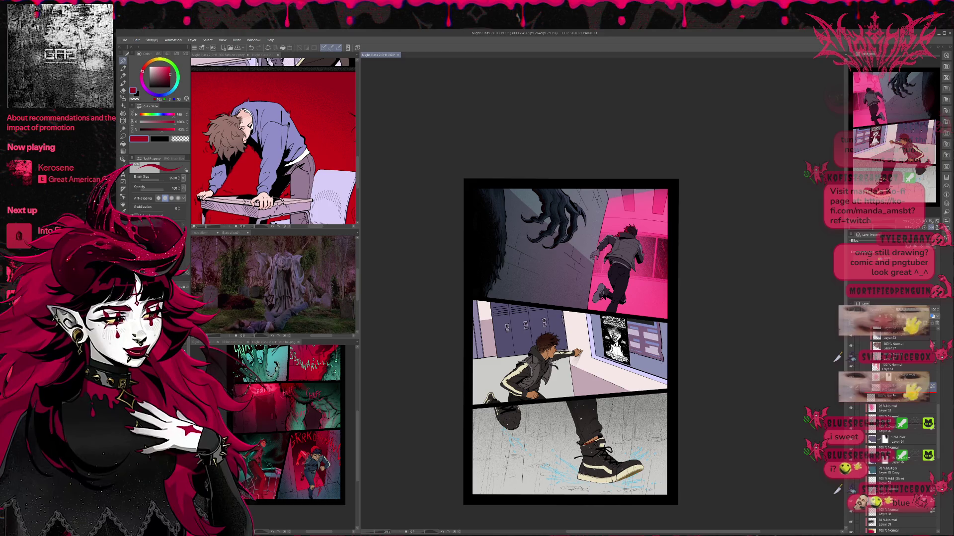
# Step: Select the working layer and step through history comparing red versus pink window-pane versions
pyautogui.click(904, 376)
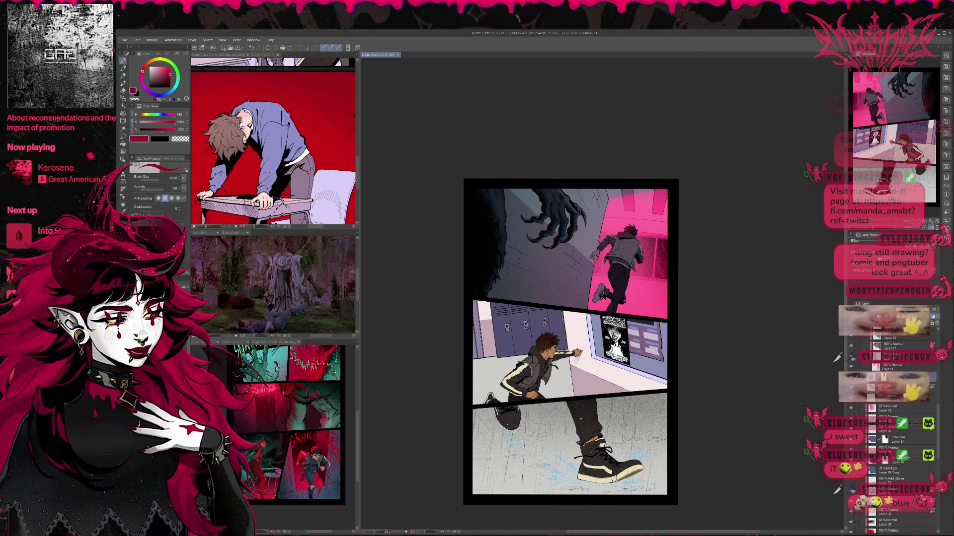
pyautogui.hotkey('ctrl', 'z')
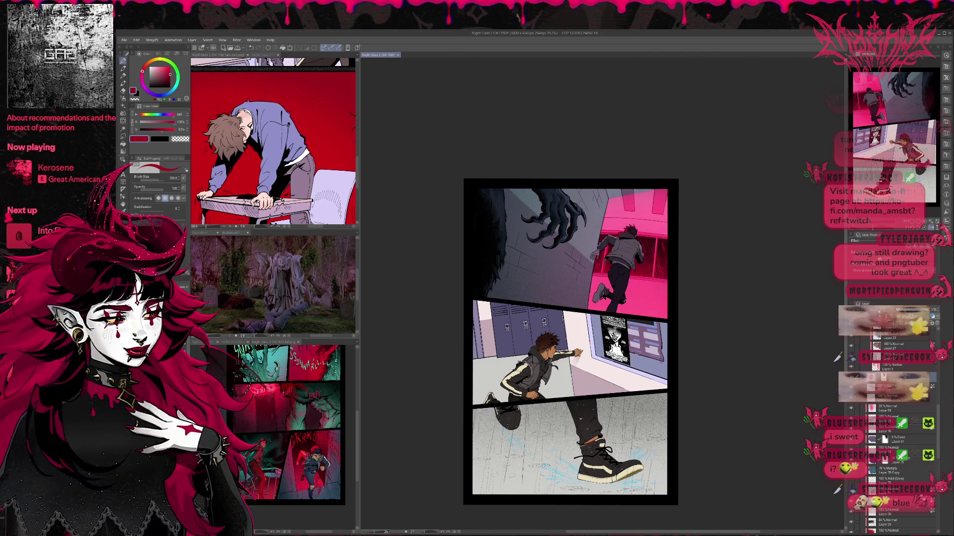
pyautogui.hotkey('ctrl', 'z')
pyautogui.hotkey('ctrl', 'z')
pyautogui.hotkey('ctrl', 'z')
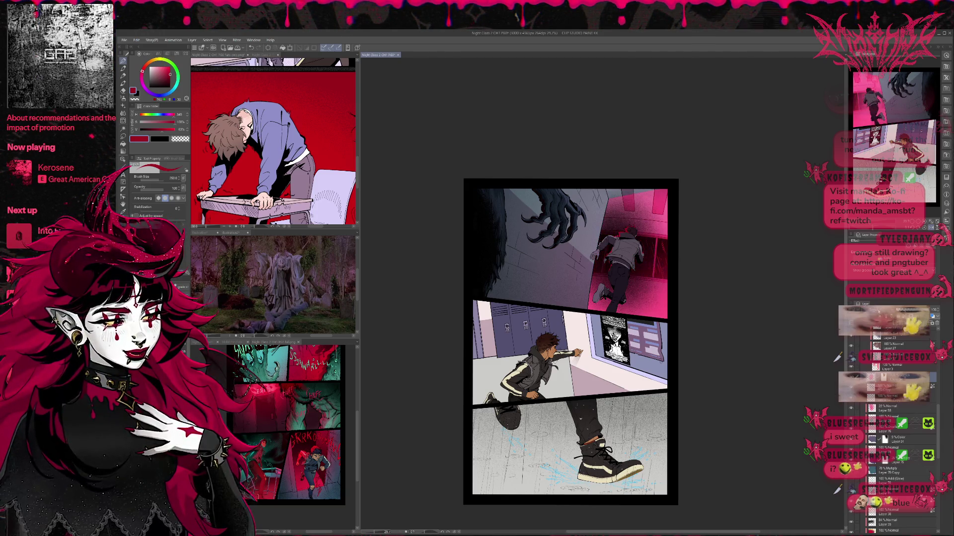
pyautogui.hotkey('ctrl', 'z')
pyautogui.hotkey('ctrl', 'z')
pyautogui.hotkey('ctrl', 'z')
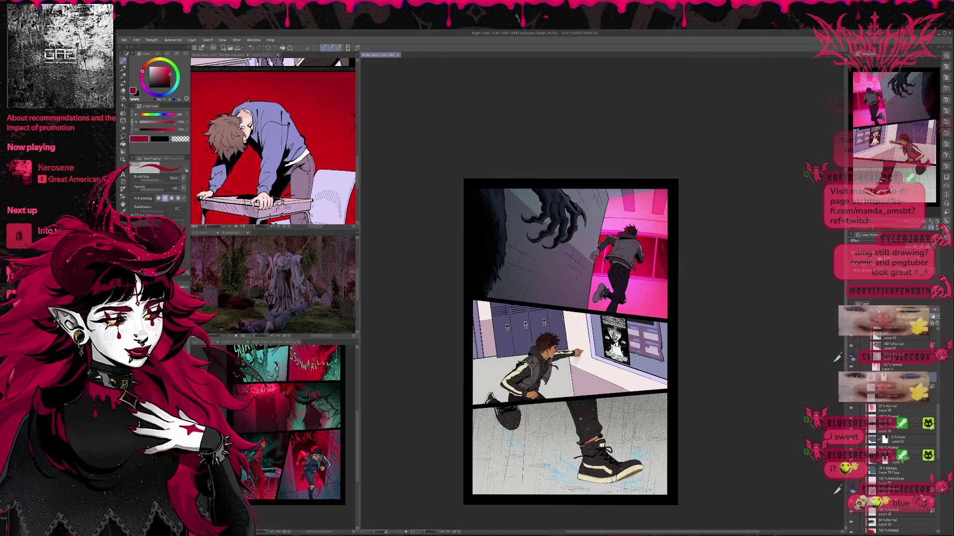
pyautogui.hotkey('ctrl', 'z')
pyautogui.hotkey('ctrl', 'z')
pyautogui.hotkey('ctrl', 'z')
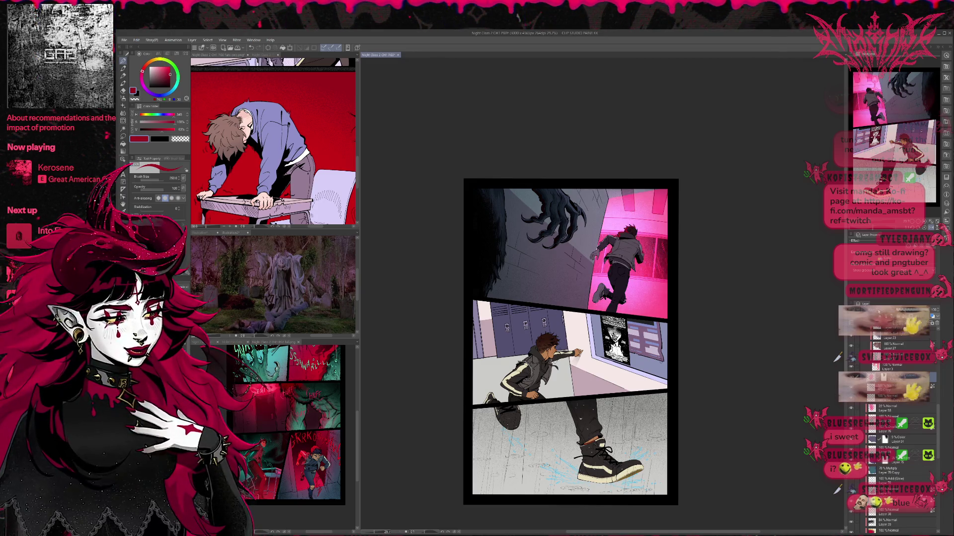
pyautogui.hotkey('ctrl', 'z')
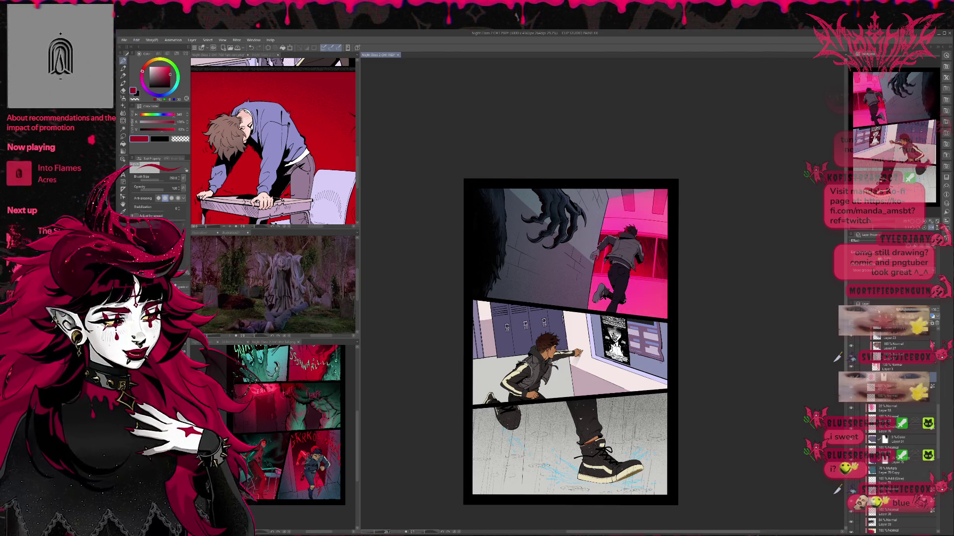
pyautogui.hotkey('ctrl', 'y')
pyautogui.hotkey('ctrl', 'z')
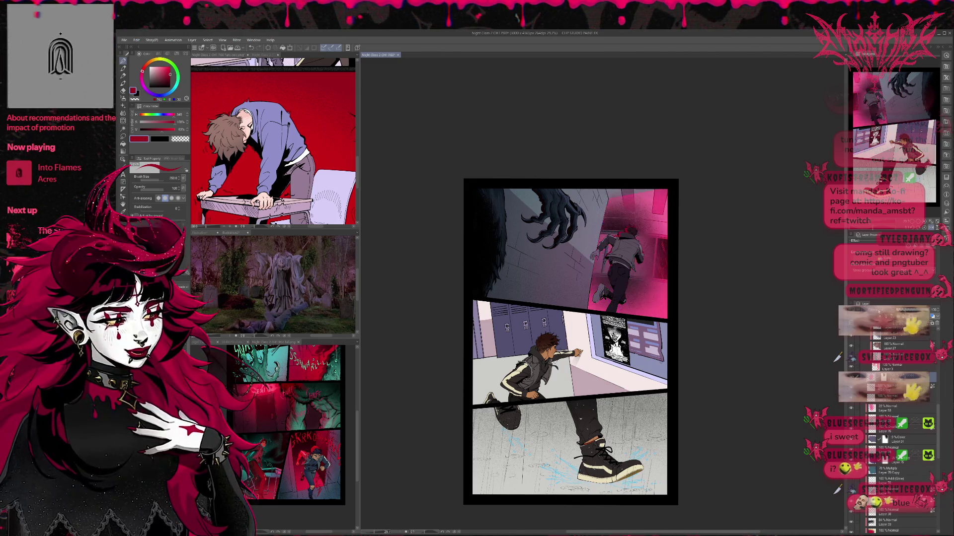
pyautogui.hotkey('ctrl', 'y')
pyautogui.hotkey('ctrl', 'z')
pyautogui.hotkey('ctrl', 'y')
pyautogui.hotkey('ctrl', 'z')
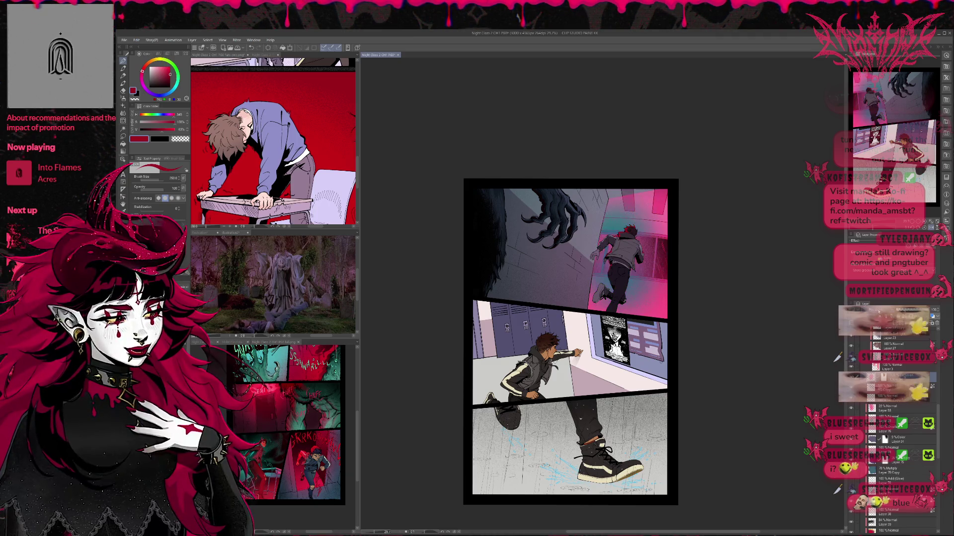
pyautogui.hotkey('ctrl', 'y')
pyautogui.hotkey('ctrl', 'z')
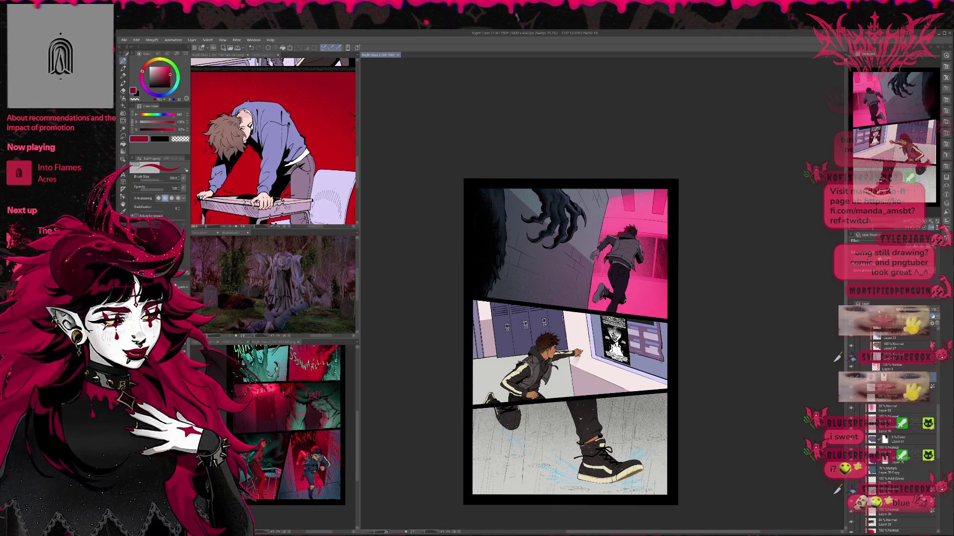
pyautogui.hotkey('ctrl', 'y')
pyautogui.hotkey('ctrl', 'z')
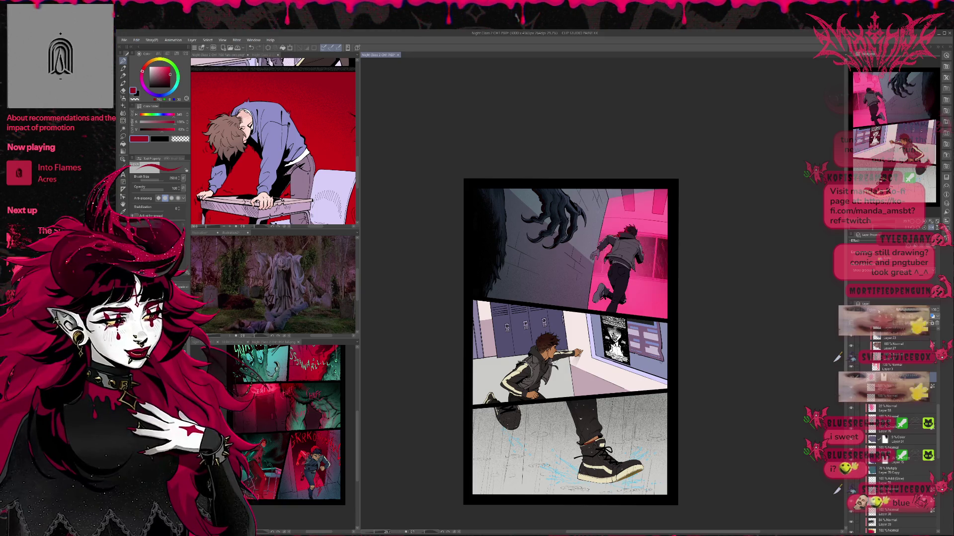
pyautogui.hotkey('ctrl', 'y')
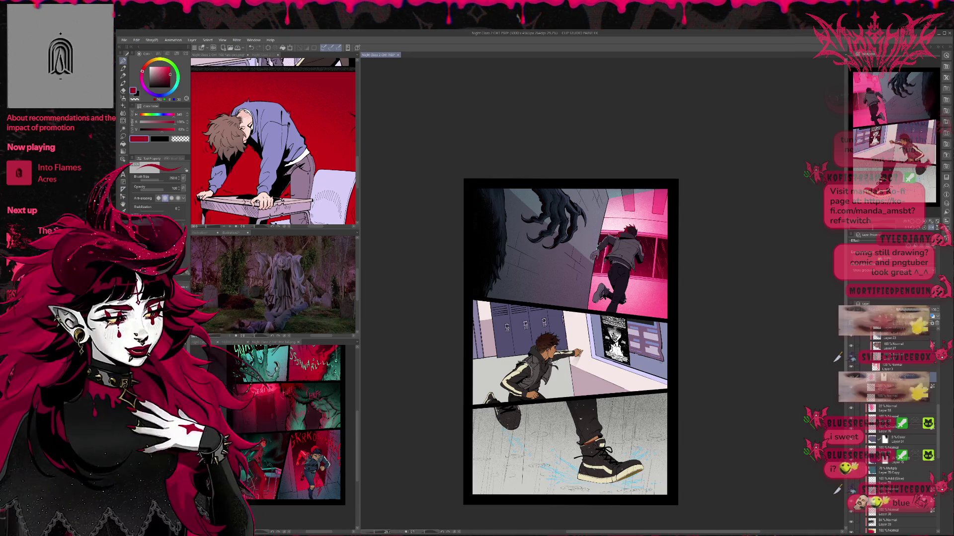
# Step: Keep cycling corridor shading versions, ending on the bright magenta glow over window and runner
pyautogui.hotkey('ctrl', 'z')
pyautogui.hotkey('ctrl', 'z')
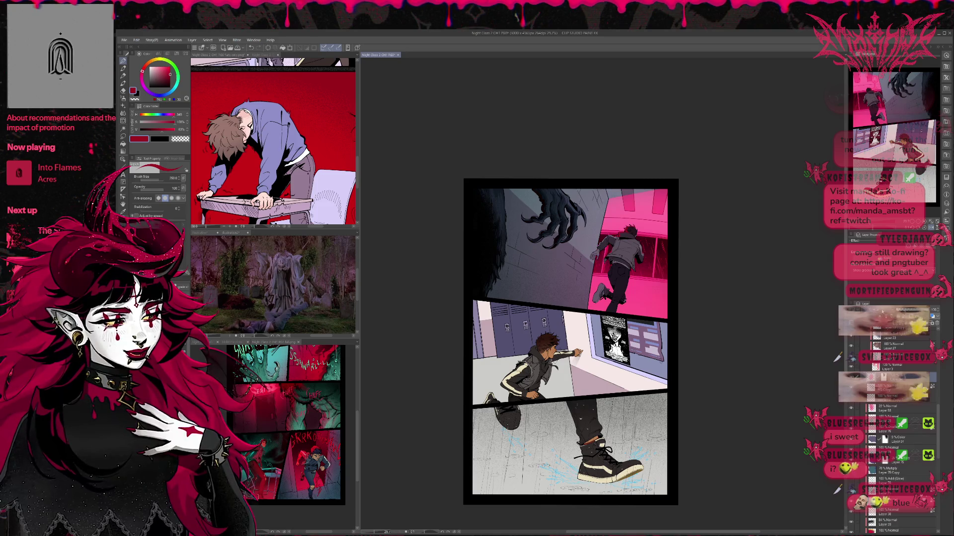
pyautogui.hotkey('ctrl', 'z')
pyautogui.hotkey('ctrl', 'z')
pyautogui.hotkey('ctrl', 'y')
pyautogui.hotkey('ctrl', 'z')
pyautogui.hotkey('ctrl', 'y')
pyautogui.hotkey('ctrl', 'z')
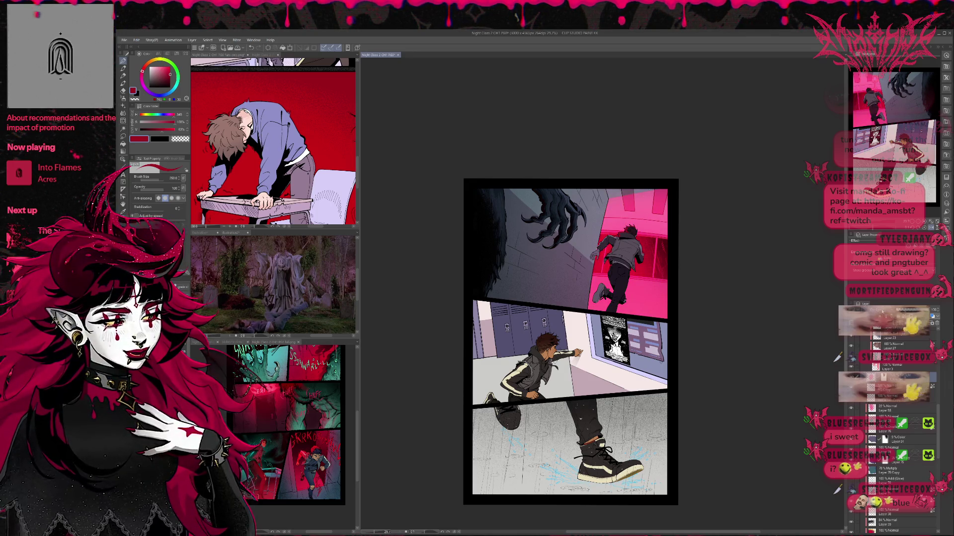
pyautogui.hotkey('ctrl', 'y')
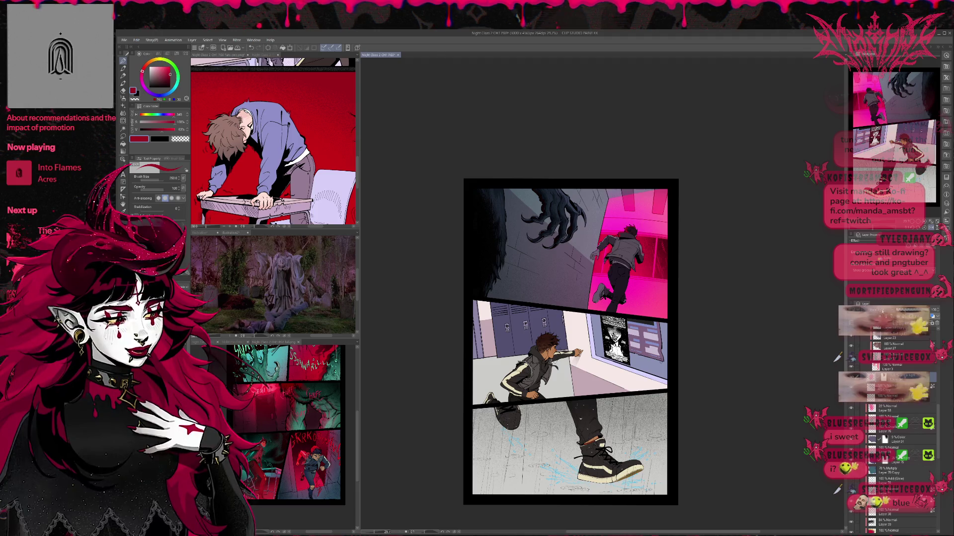
pyautogui.hotkey('ctrl', 'z')
pyautogui.hotkey('ctrl', 'y')
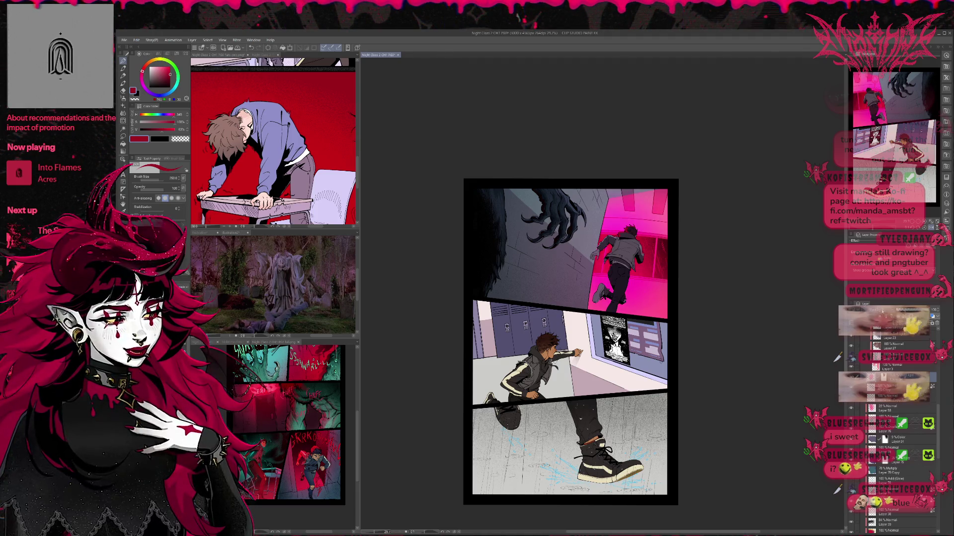
pyautogui.hotkey('ctrl', 'y')
pyautogui.hotkey('ctrl', 'z')
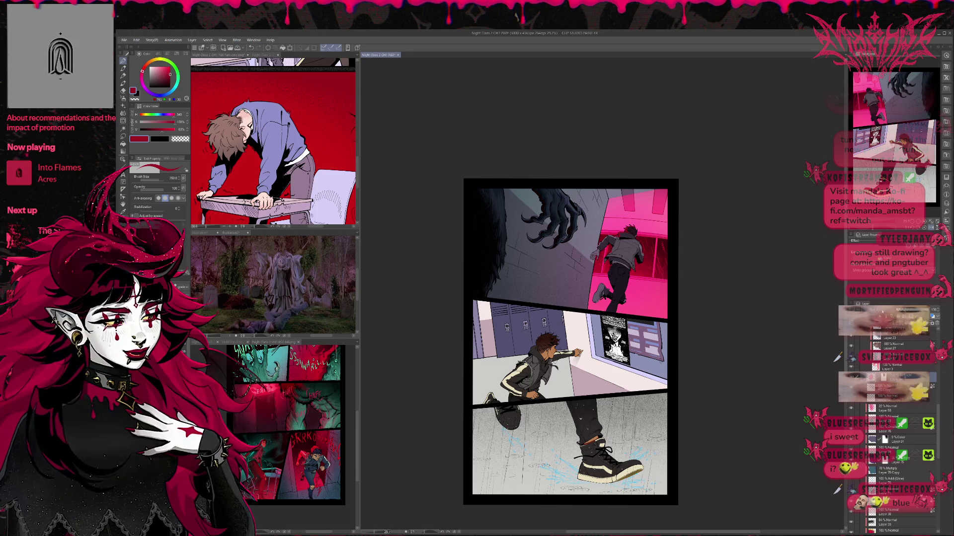
pyautogui.hotkey('ctrl', 'z')
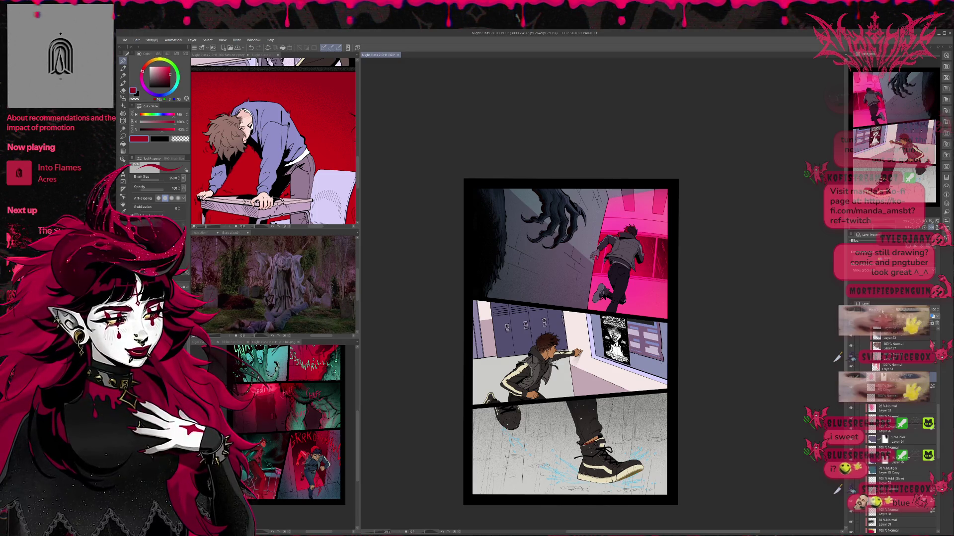
pyautogui.hotkey('ctrl', 'y')
pyautogui.hotkey('ctrl', 'z')
pyautogui.hotkey('ctrl', 'z')
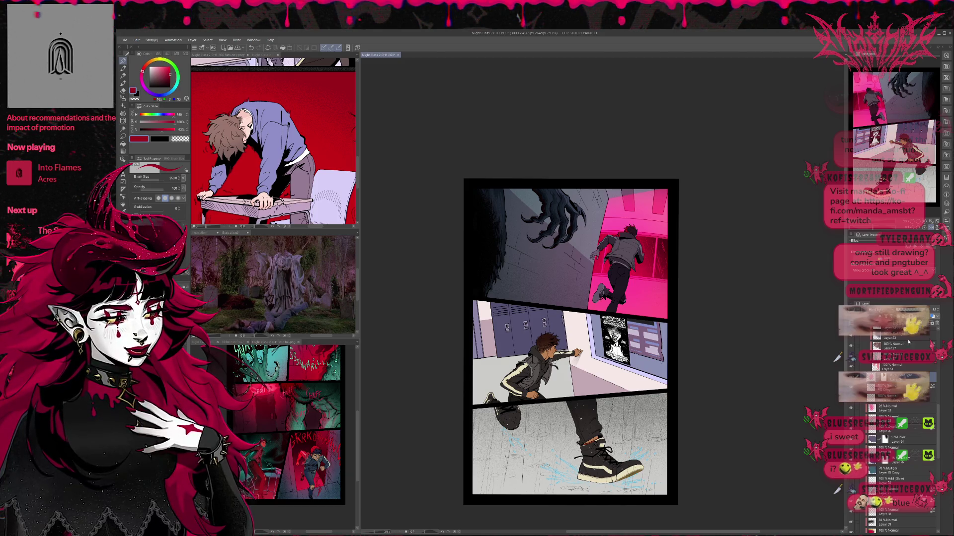
# Step: Activate the 100% Normal layer near the bottom and load a textured airbrush with mauve
pyautogui.scroll(-1, 892, 411)
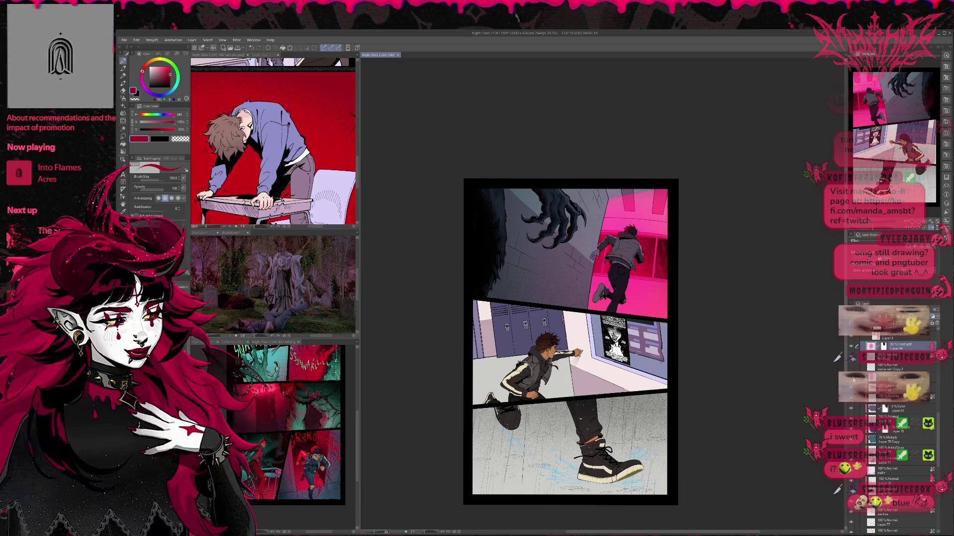
pyautogui.click(899, 377)
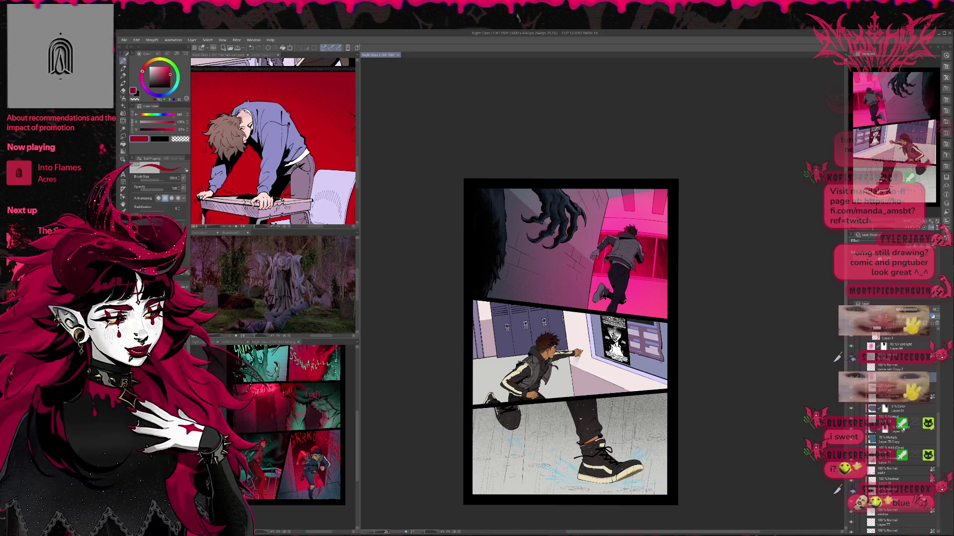
pyautogui.scroll(-3, 898, 429)
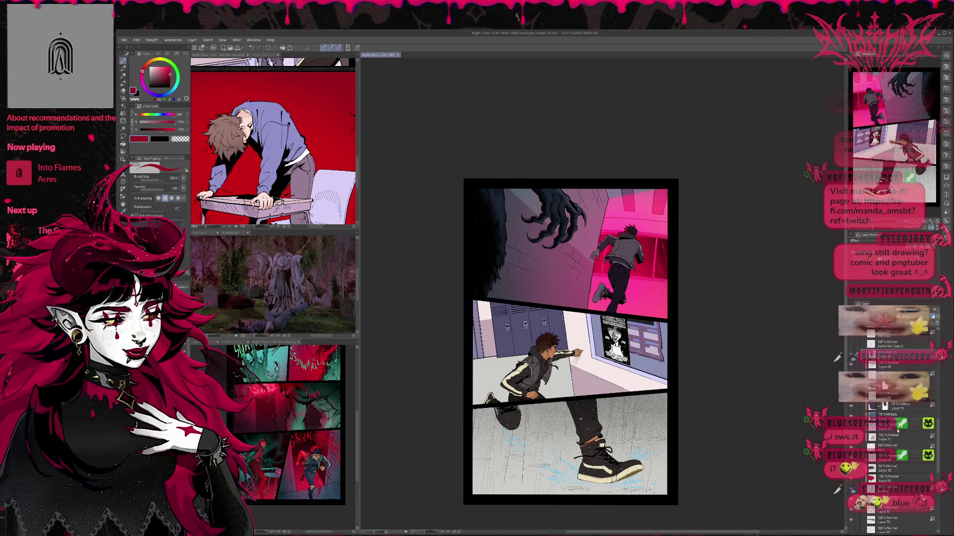
pyautogui.scroll(-5, 898, 430)
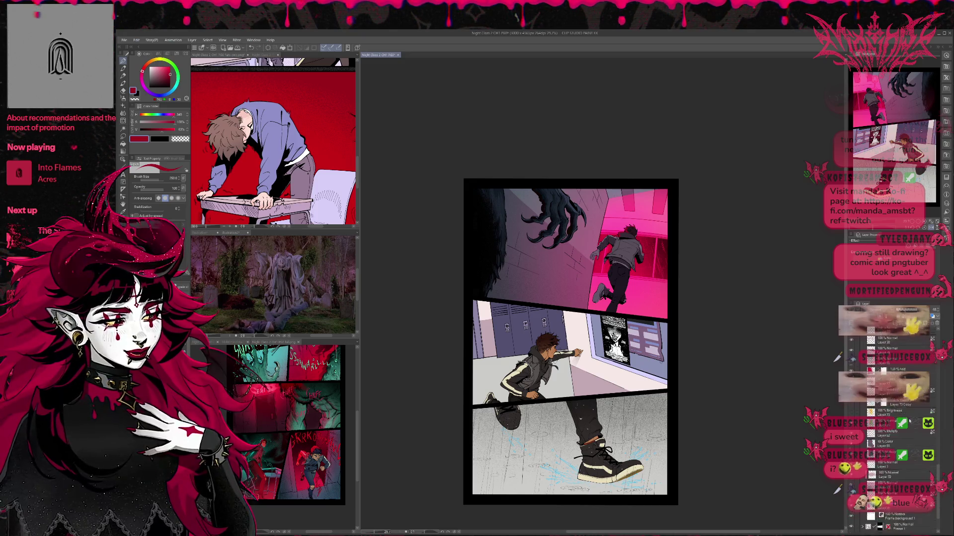
pyautogui.scroll(-5, 909, 430)
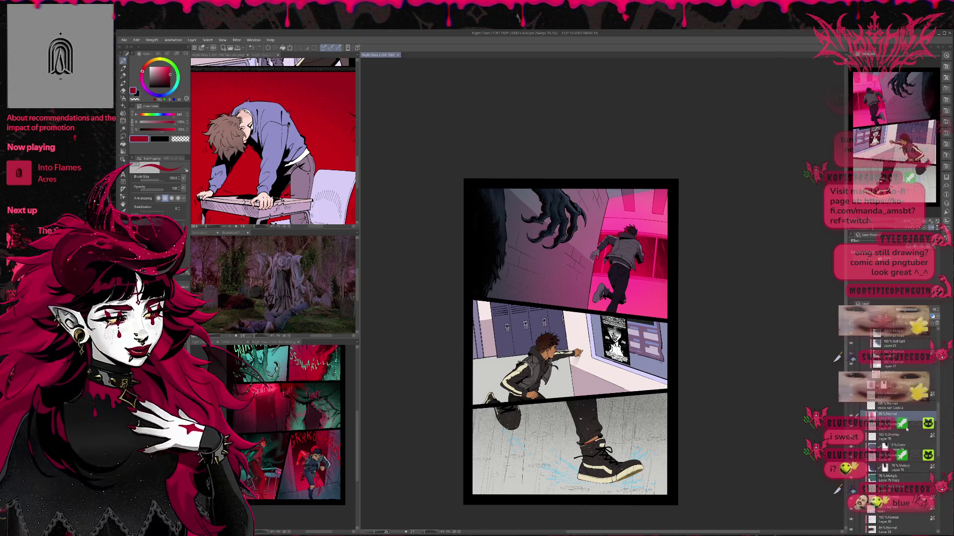
pyautogui.scroll(3, 906, 429)
pyautogui.scroll(5, 902, 447)
pyautogui.scroll(-8, 899, 447)
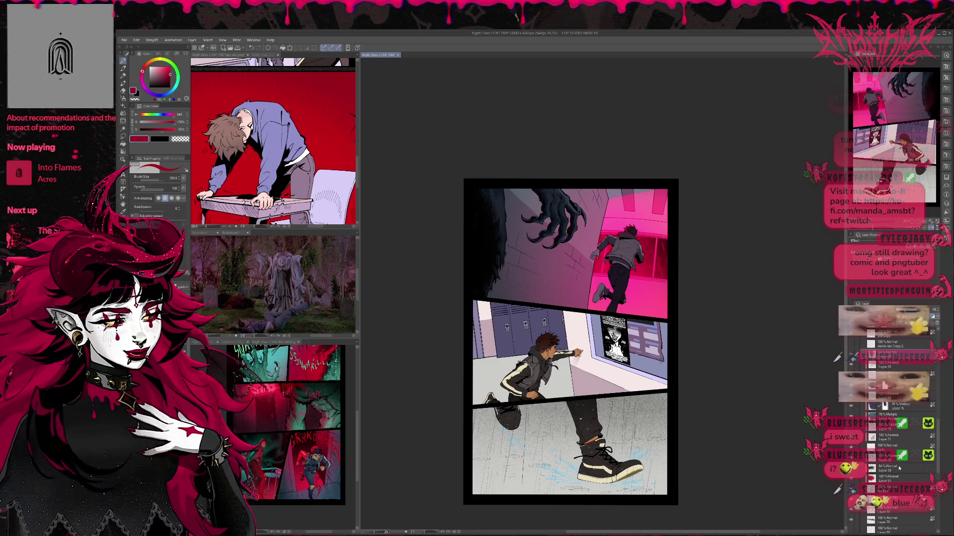
pyautogui.click(900, 470)
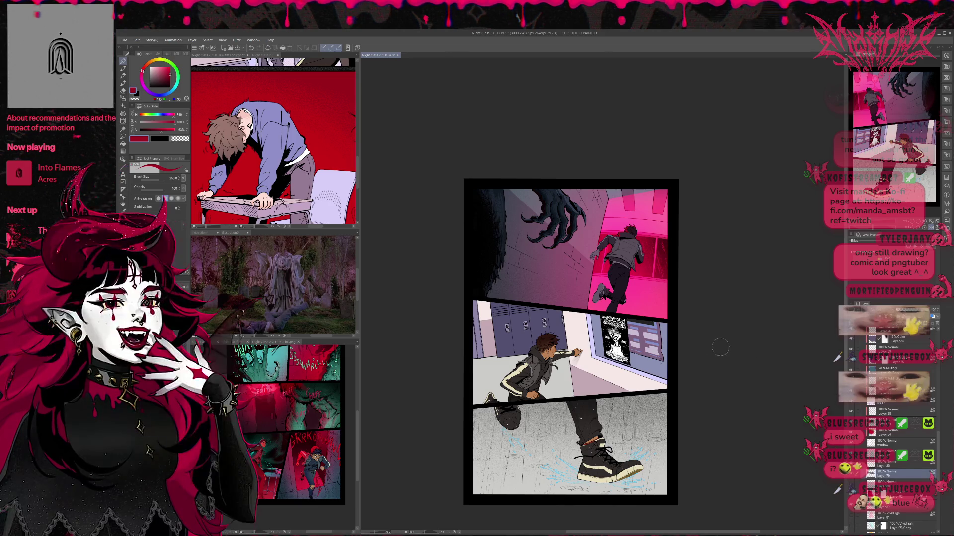
pyautogui.press('b')
pyautogui.keyDown('alt'); pyautogui.click(601, 211); pyautogui.keyUp('alt')
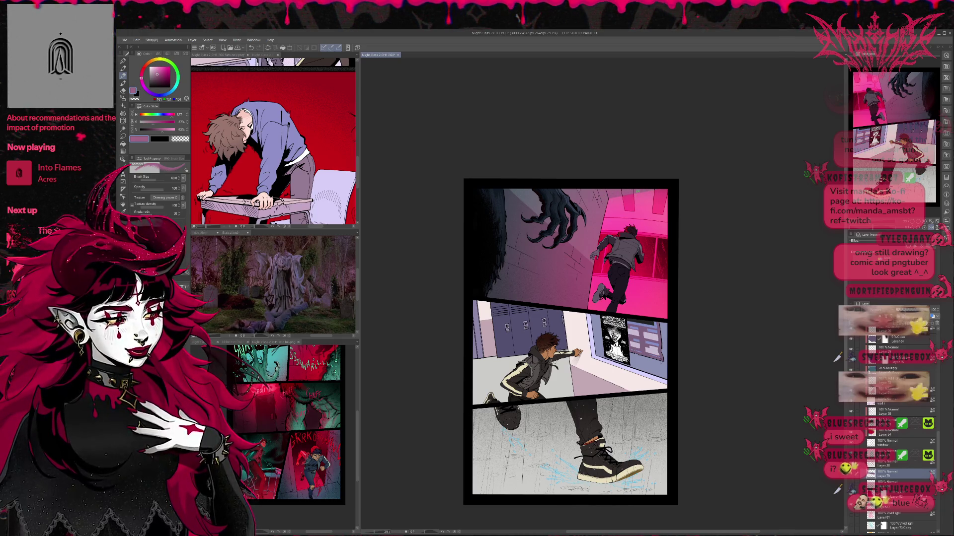
# Step: Sample the top panel's wall mauve and its darker shade while trying pen and fill tools
pyautogui.keyDown('alt'); pyautogui.click(601, 212); pyautogui.keyUp('alt')
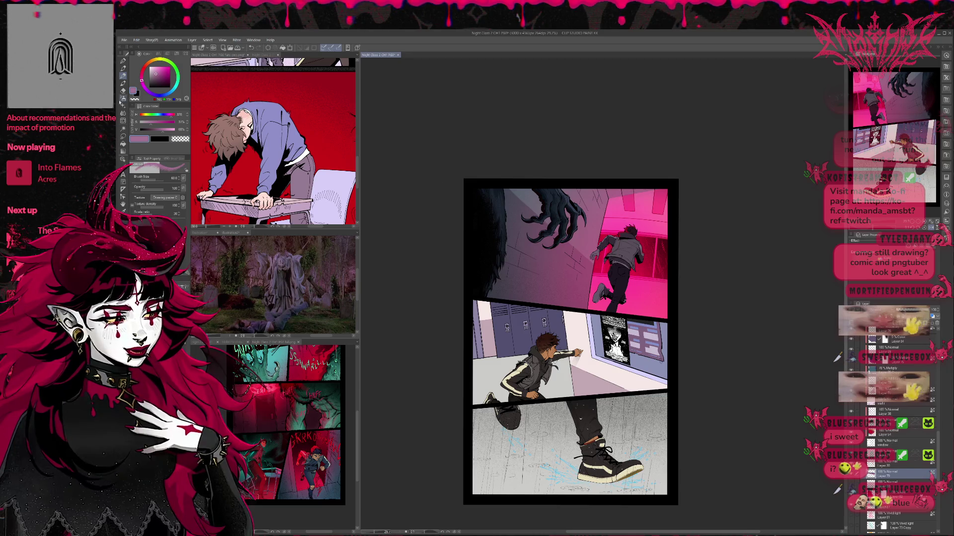
pyautogui.press('p')
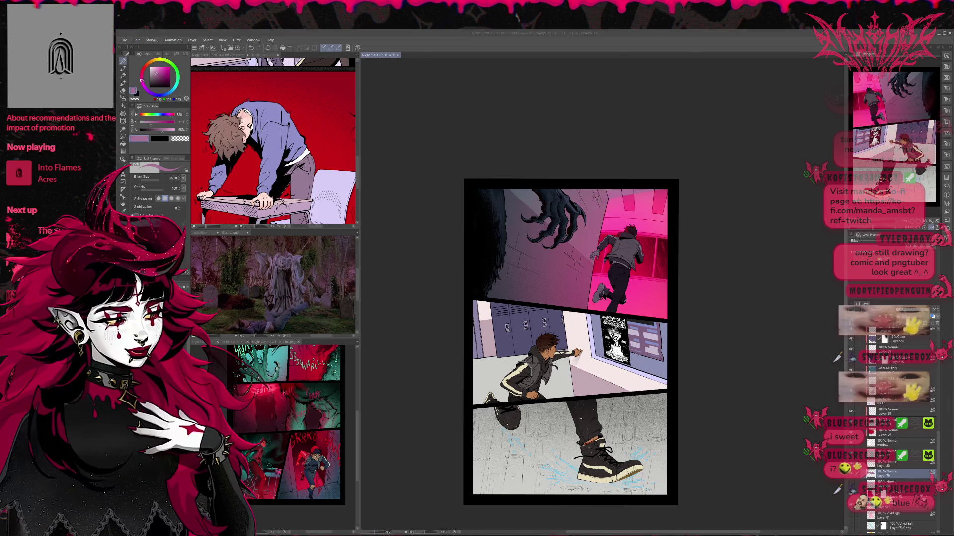
pyautogui.keyDown('alt'); pyautogui.click(600, 195); pyautogui.keyUp('alt')
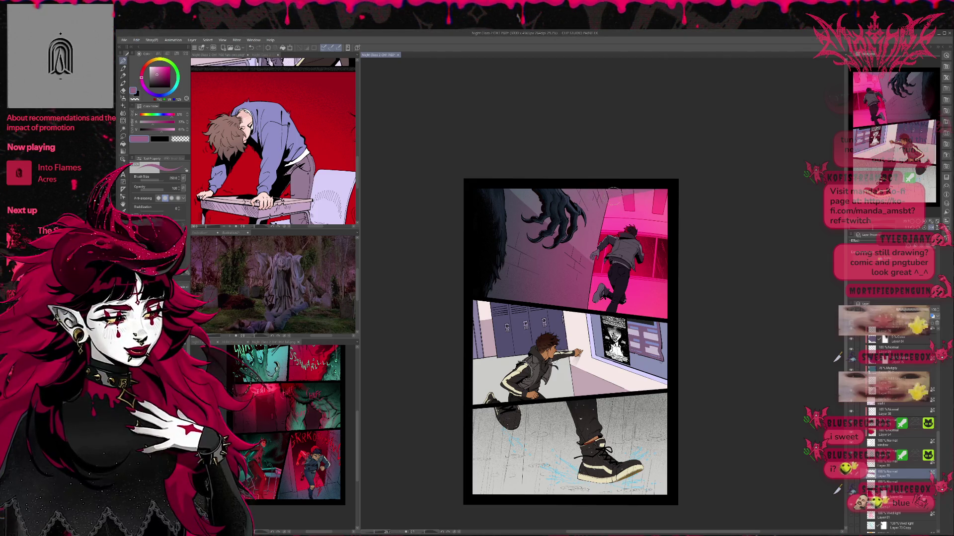
pyautogui.keyDown('alt'); pyautogui.click(554, 279); pyautogui.keyUp('alt')
pyautogui.press('g')
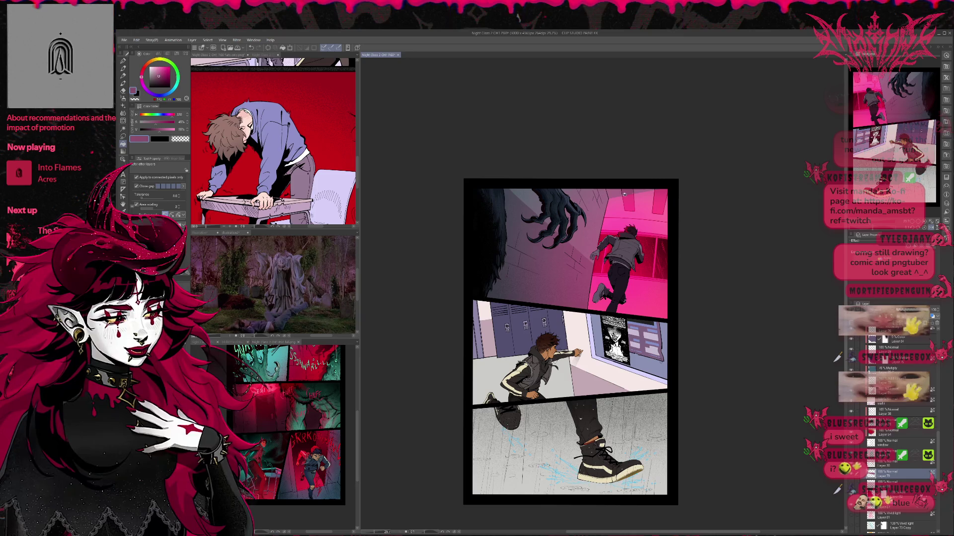
# Step: Zoom onto the running boy, set the pen to size 60, resample the wall, and recentre
pyautogui.scroll(1, 633, 188)
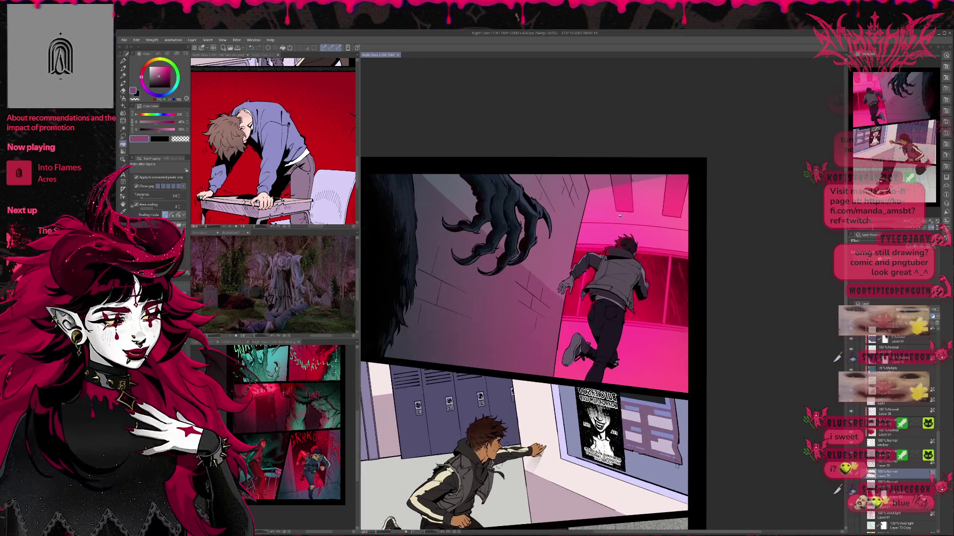
pyautogui.scroll(1, 634, 188)
pyautogui.moveTo(633, 188); pyautogui.dragTo(606, 277)
pyautogui.press('p')
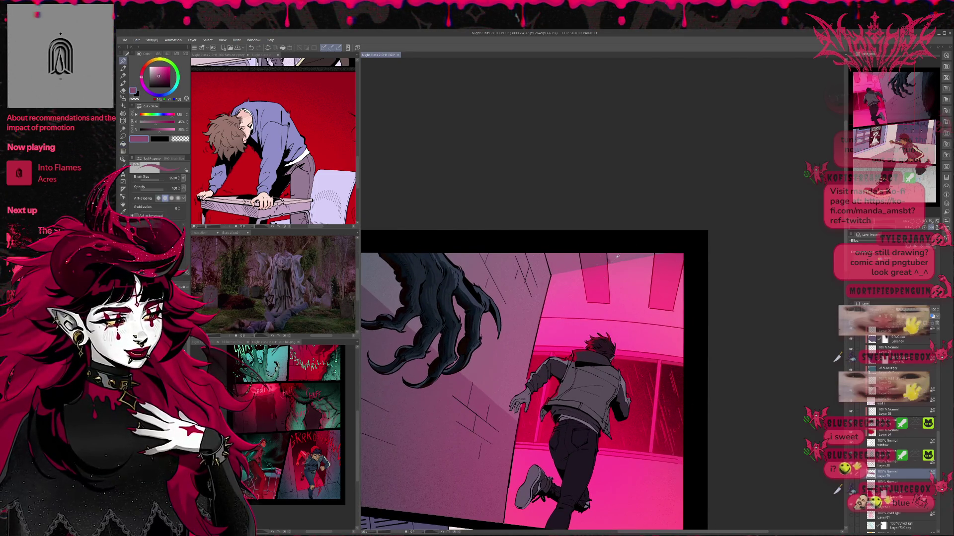
pyautogui.press('[')
pyautogui.press('[')
pyautogui.press('[')
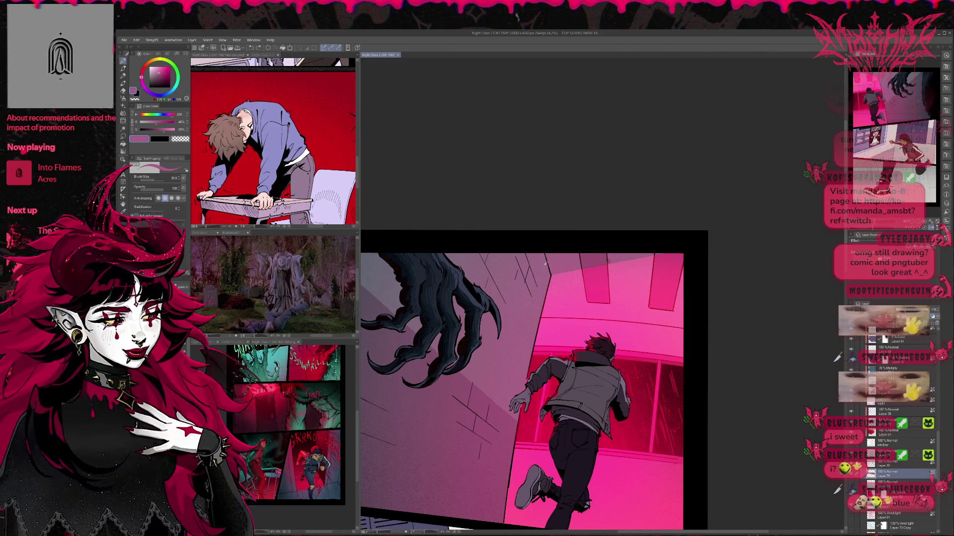
pyautogui.keyDown('alt'); pyautogui.click(609, 261); pyautogui.keyUp('alt')
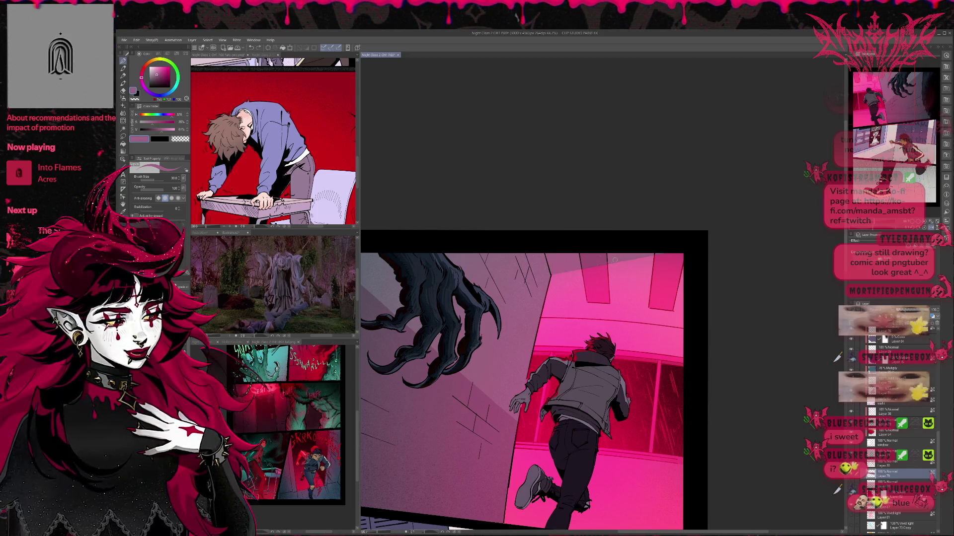
pyautogui.scroll(-5, 609, 260)
pyautogui.moveTo(601, 272); pyautogui.dragTo(611, 259)
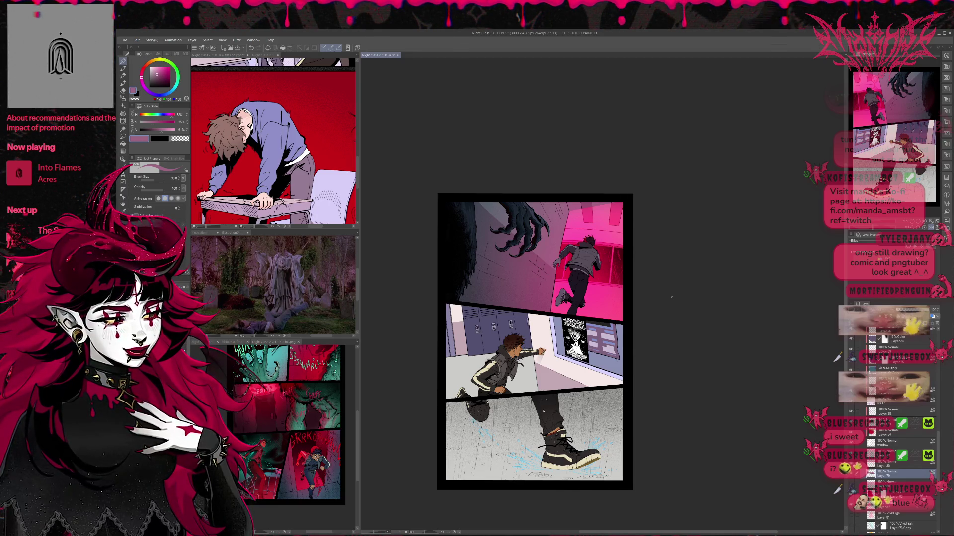
# Step: Make Layer 65 Copy 2 active and choose a dark slate blue in the colour wheel
pyautogui.moveTo(938, 449); pyautogui.dragTo(938, 347)
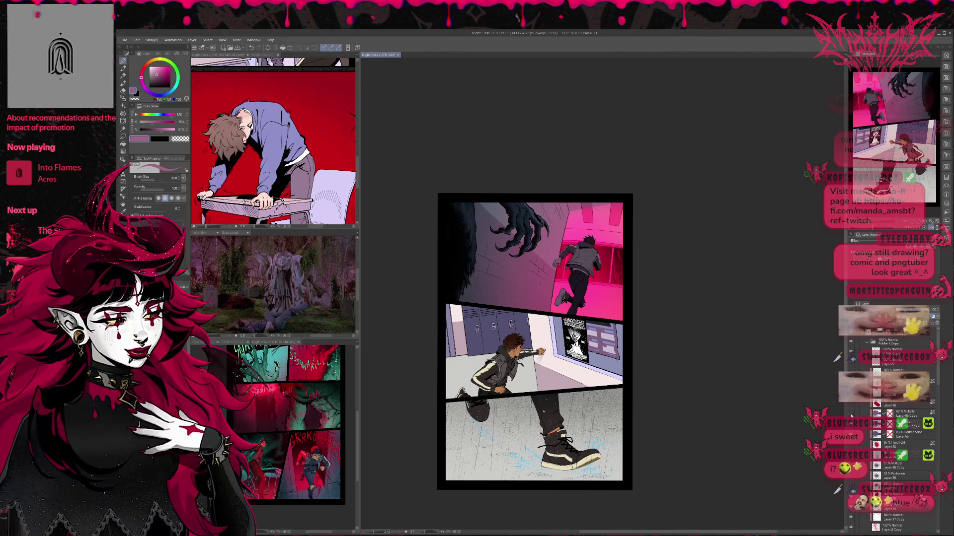
pyautogui.click(916, 425)
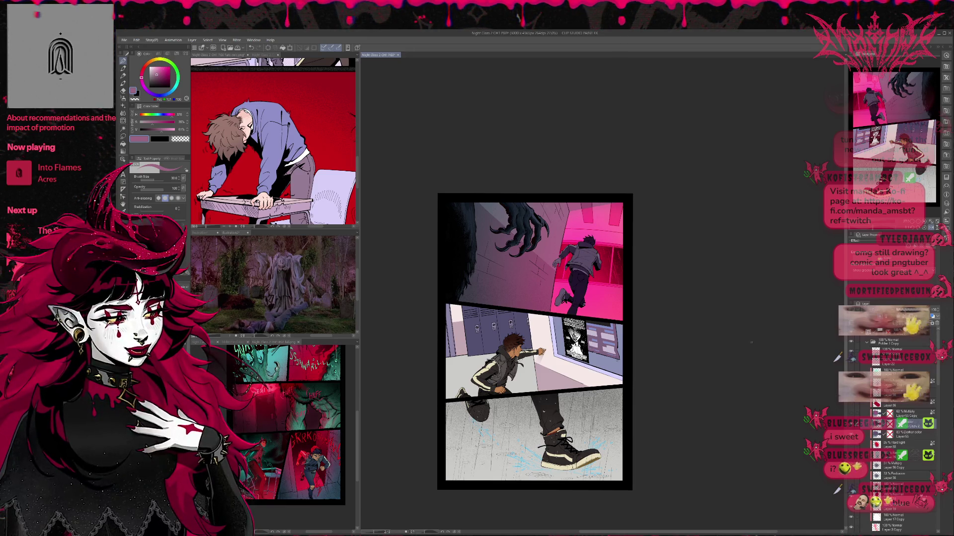
pyautogui.keyDown('alt'); pyautogui.click(539, 217); pyautogui.keyUp('alt')
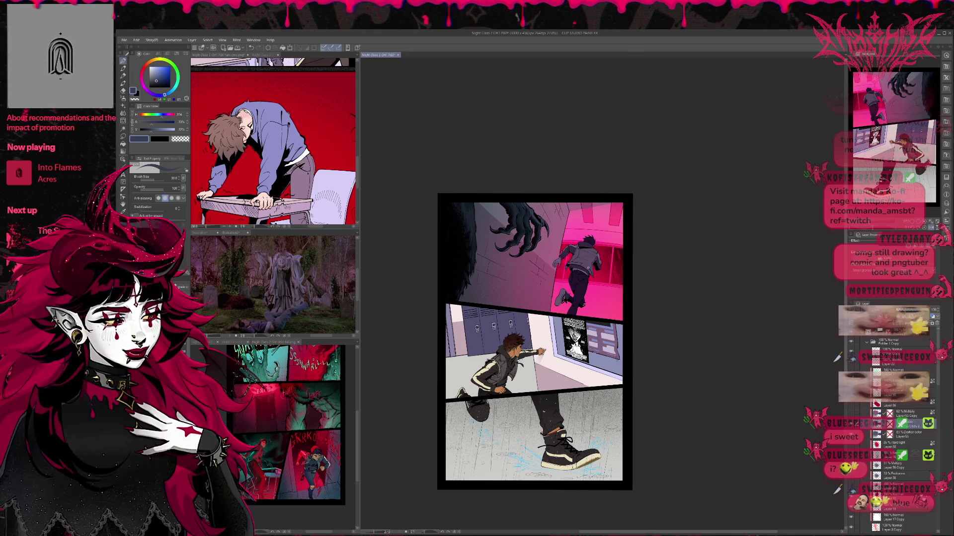
# Step: Enlarge the brush to 500 and raise the Exclusion blue-splash layer's opacity to 77%
pyautogui.press(']')
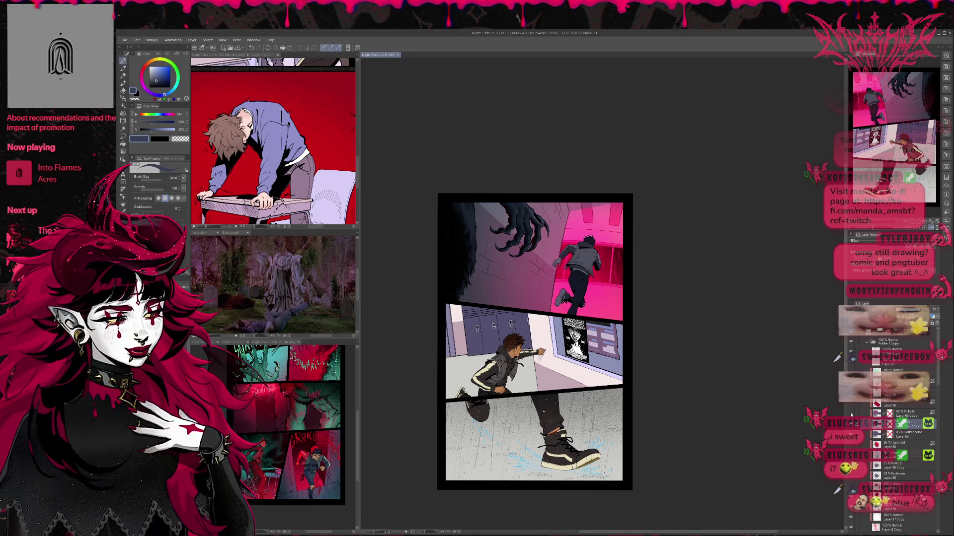
pyautogui.click(855, 414)
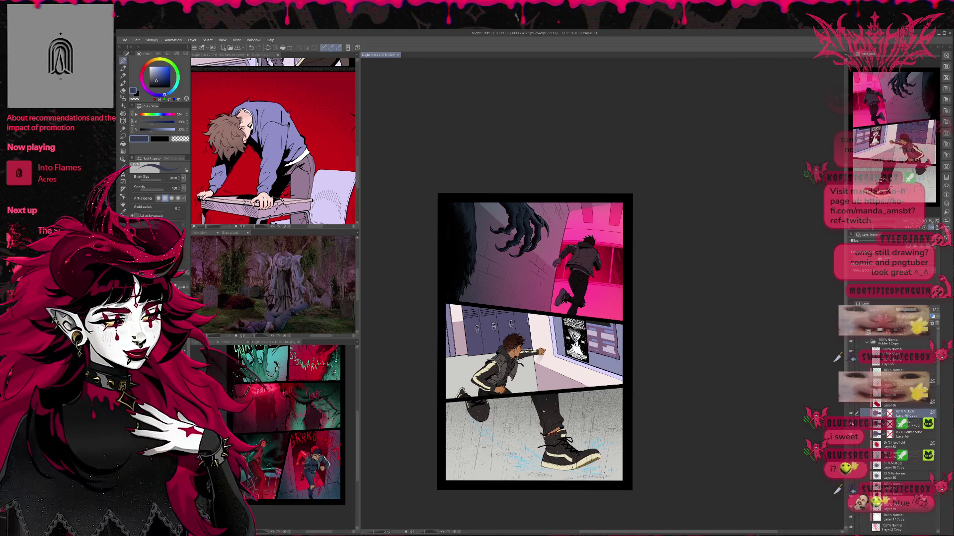
pyautogui.click(855, 434)
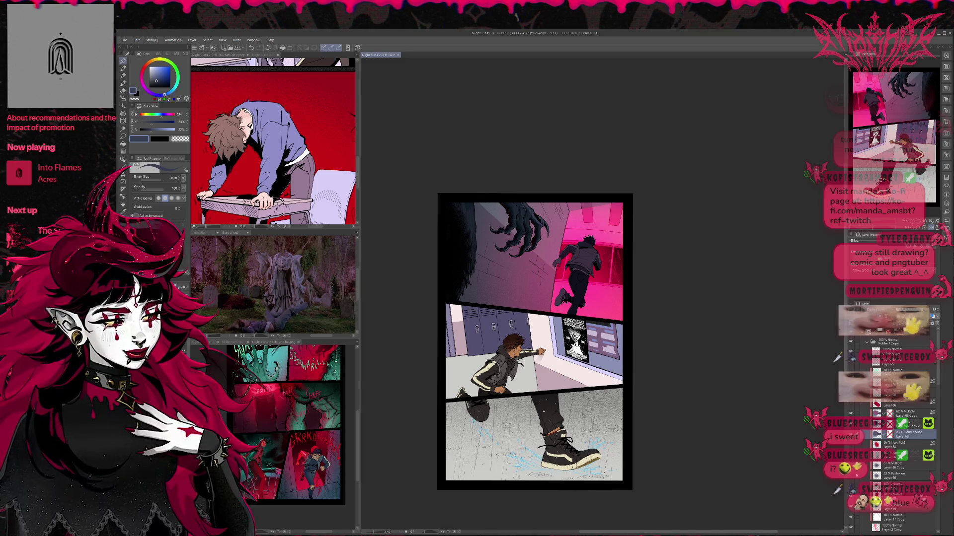
pyautogui.click(899, 476)
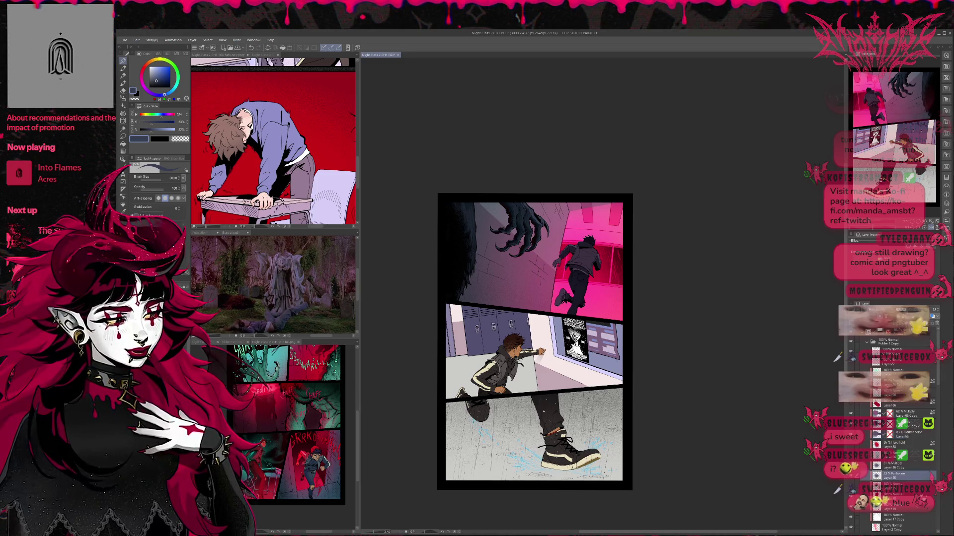
pyautogui.moveTo(884, 310); pyautogui.dragTo(907, 310)
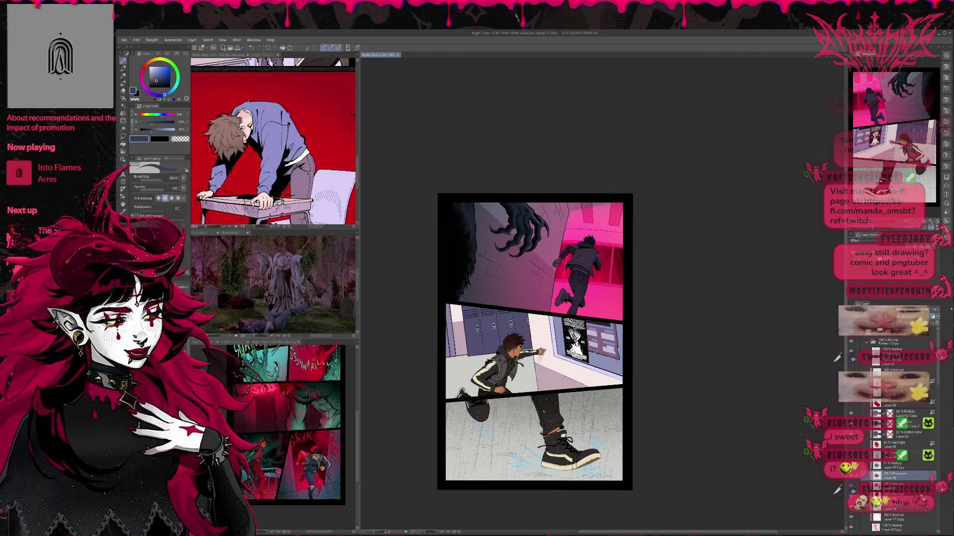
# Step: Add a new blank layer above Layer 56 Copy and load a soft airbrush with a locker colour
pyautogui.click(896, 412)
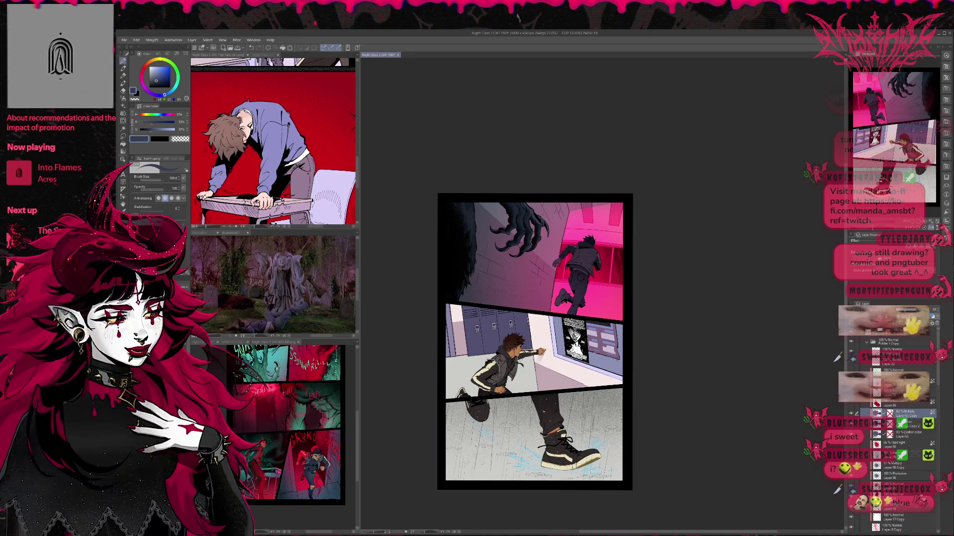
pyautogui.hotkey('ctrl', 'shift', 'n')
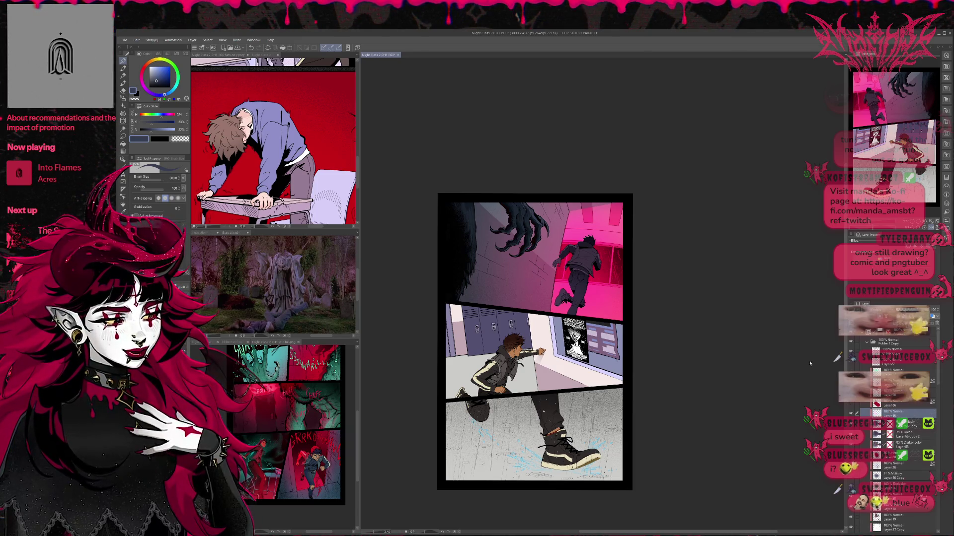
pyautogui.press('b')
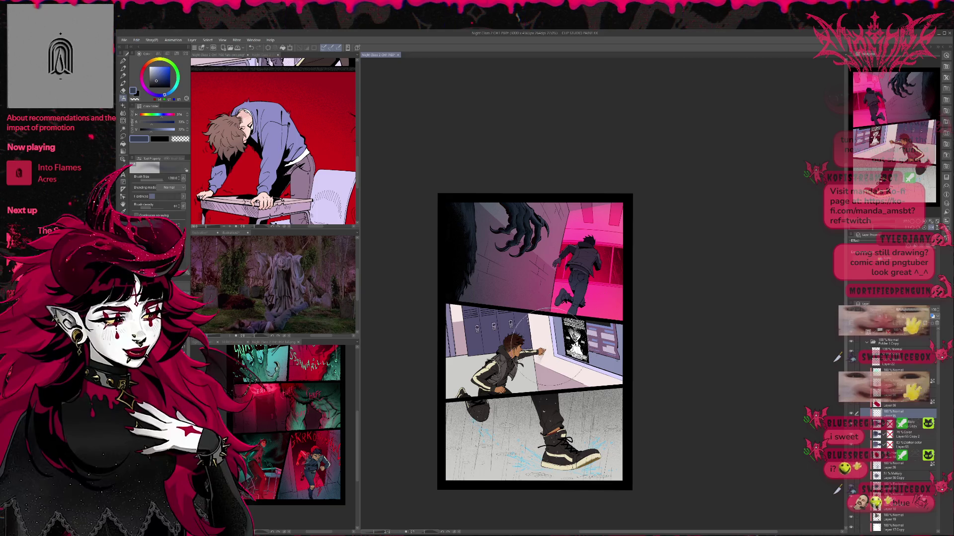
pyautogui.keyDown('alt'); pyautogui.click(517, 318); pyautogui.keyUp('alt')
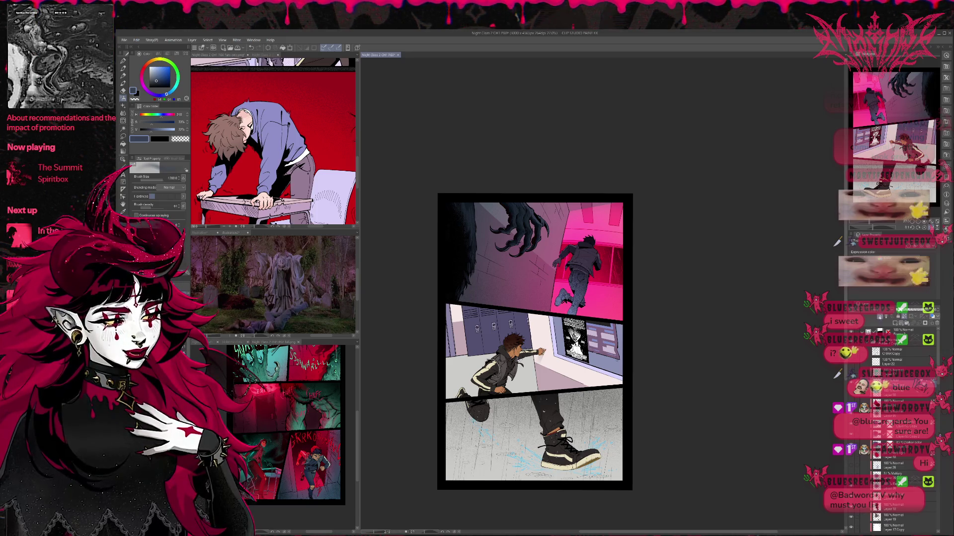
# Step: Apply an even darker shade over the running boy's legs in the top panel
pyautogui.click(571, 293)
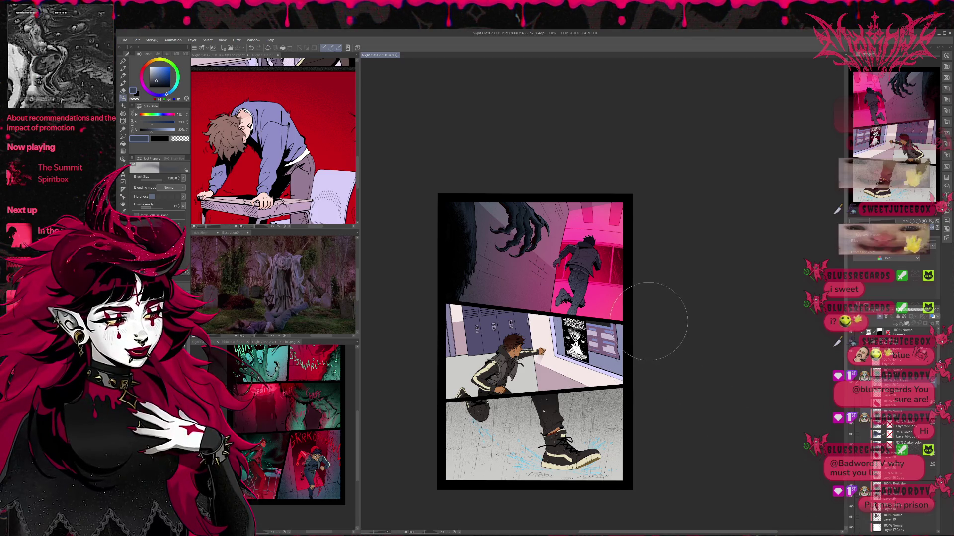
pyautogui.scroll(-5, 890, 406)
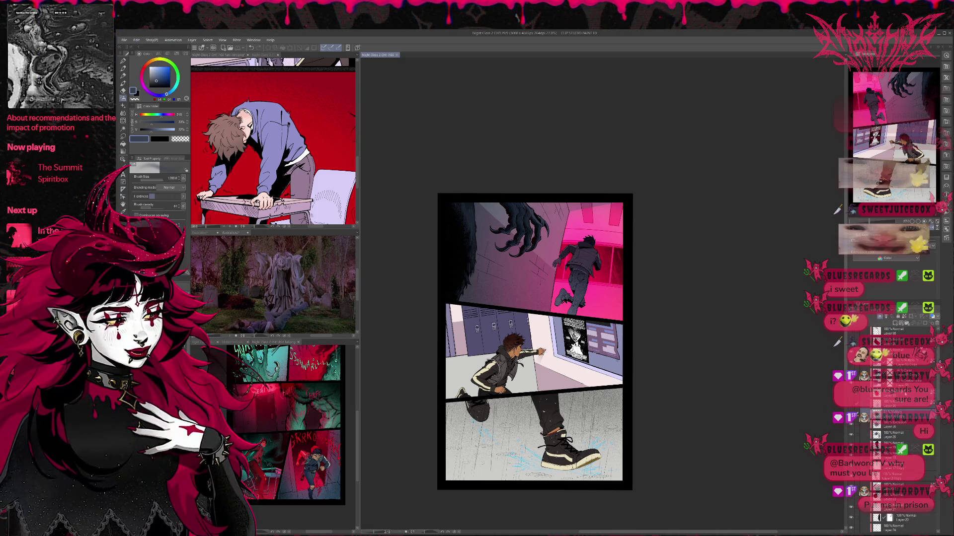
# Step: Select a layer lower in the stack and merge it down with Ctrl+E
pyautogui.scroll(3, 936, 329)
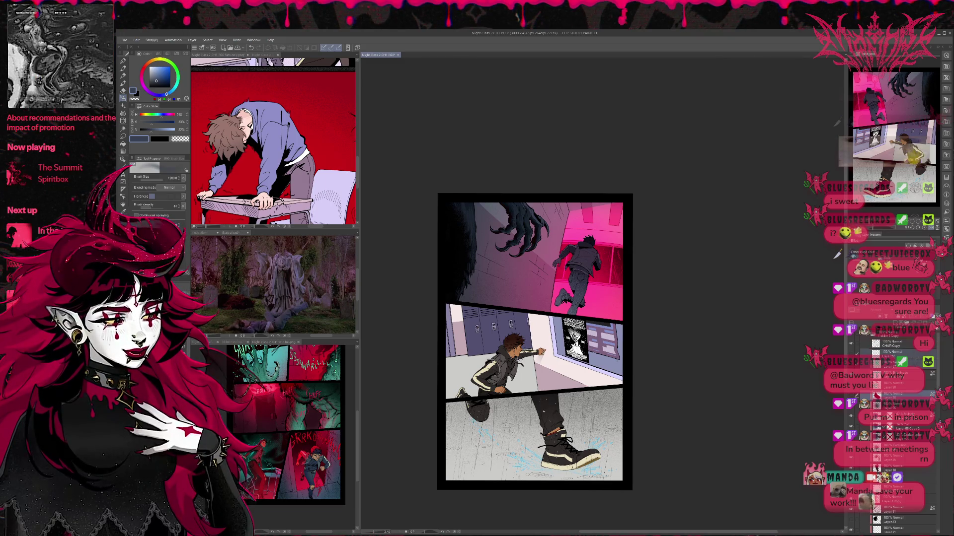
pyautogui.scroll(-5, 894, 422)
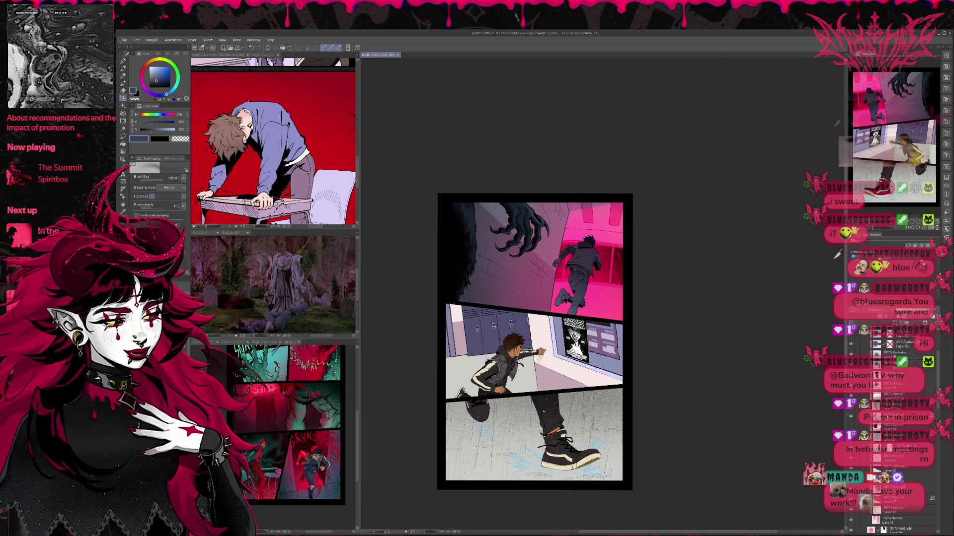
pyautogui.click(856, 426)
pyautogui.scroll(-10, 894, 422)
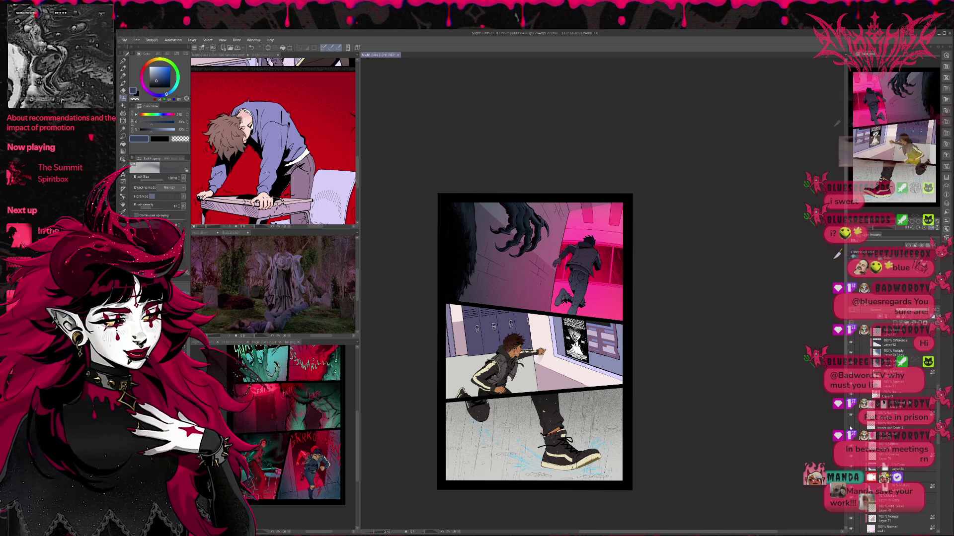
pyautogui.scroll(-5, 849, 429)
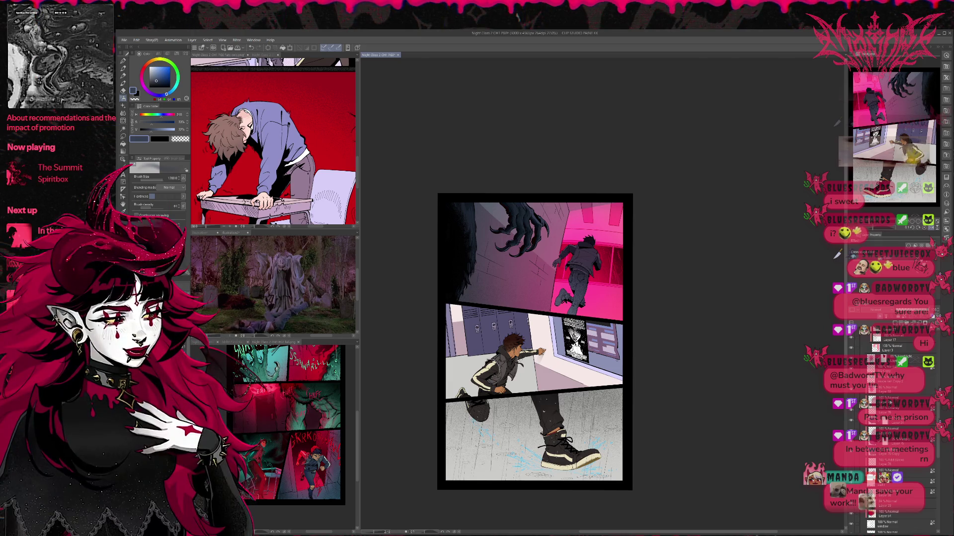
pyautogui.scroll(-2, 884, 397)
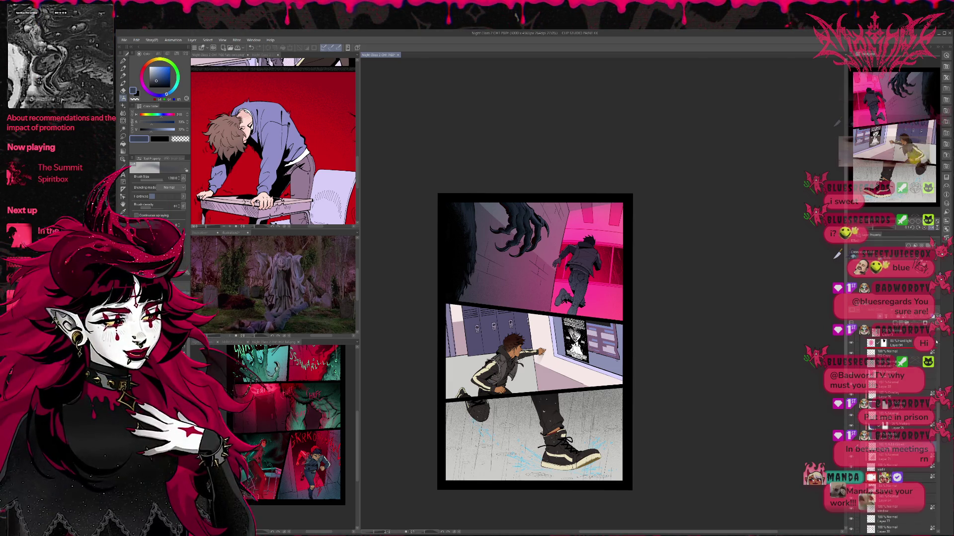
pyautogui.scroll(-3, 910, 434)
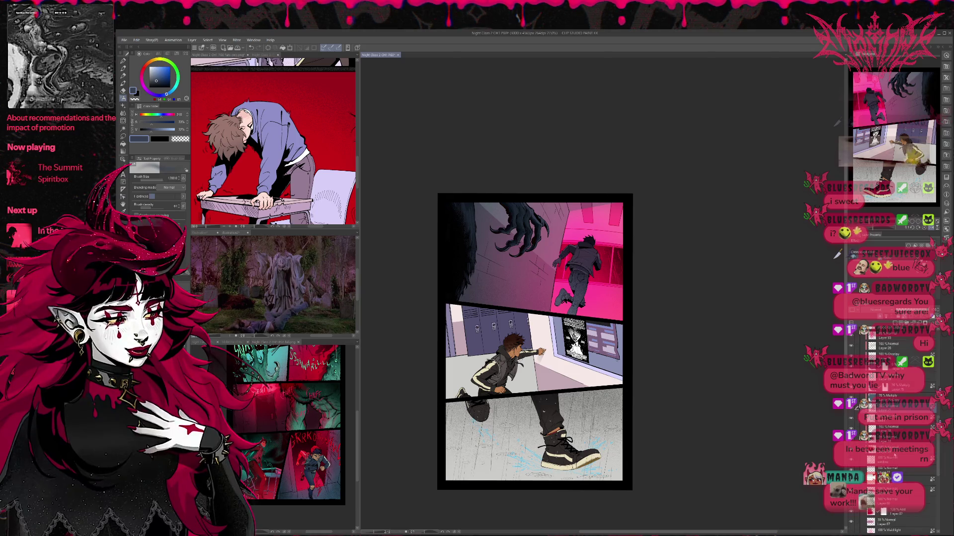
pyautogui.scroll(-5, 894, 427)
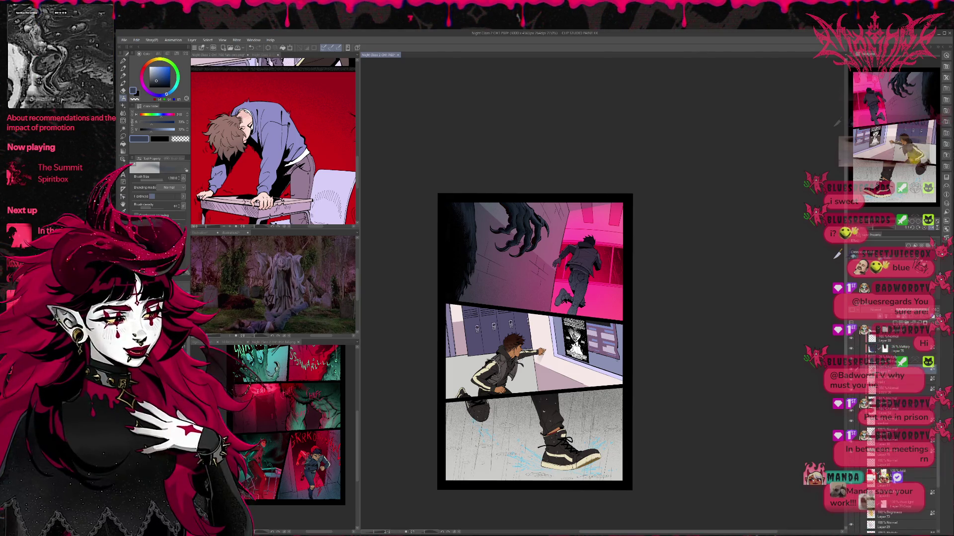
pyautogui.click(886, 477)
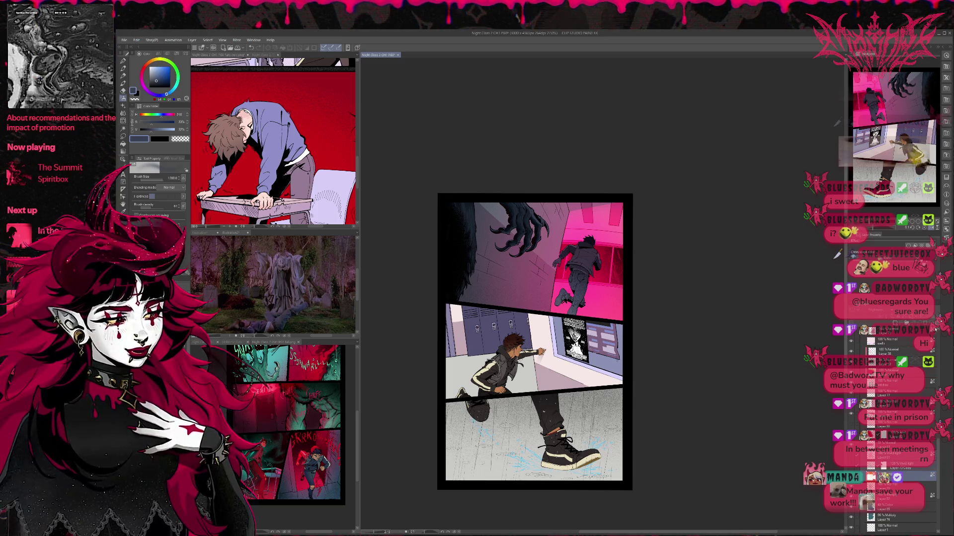
pyautogui.hotkey('ctrl', 'e')
# Step: Browse the layer stack and switch to the 500-size soft airbrush
pyautogui.scroll(-2, 892, 427)
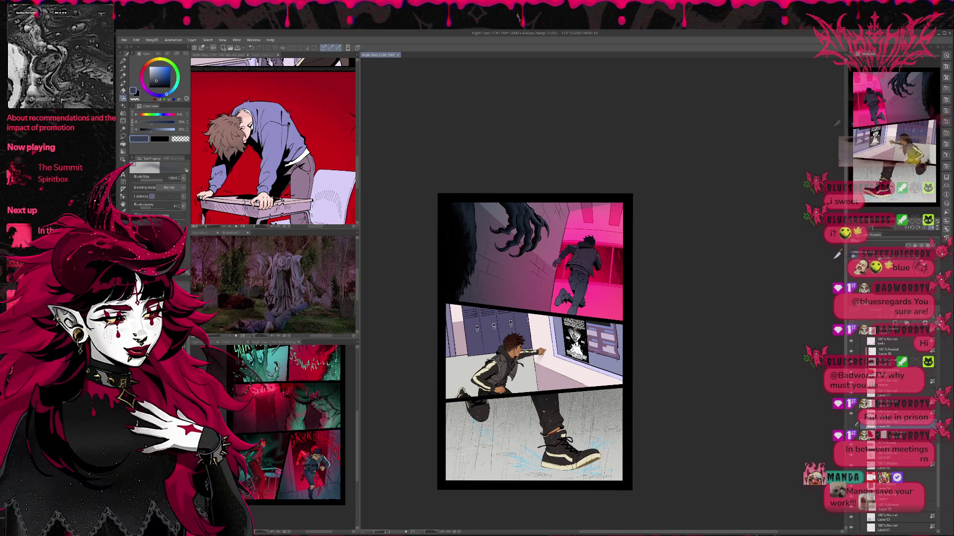
pyautogui.scroll(-3, 904, 424)
pyautogui.scroll(-8, 904, 425)
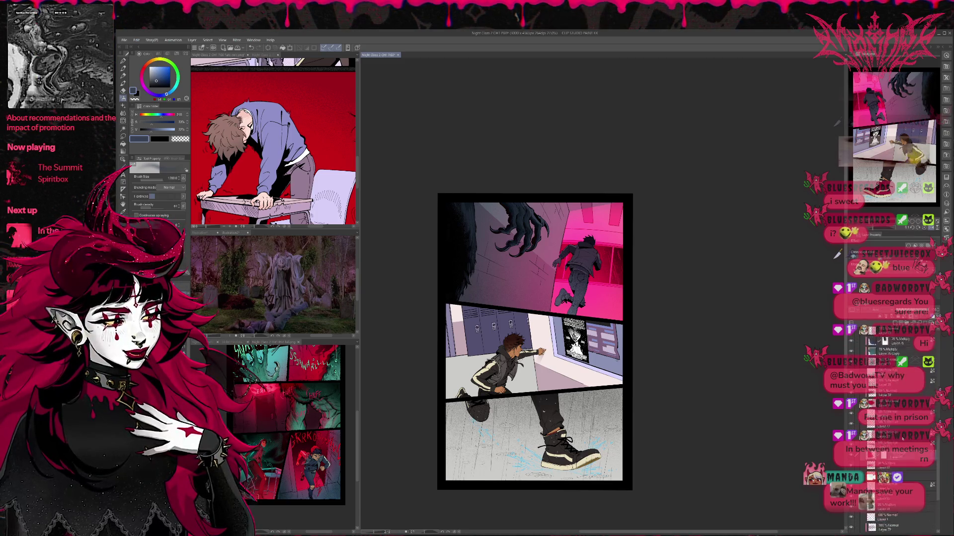
pyautogui.scroll(-3, 899, 427)
pyautogui.scroll(-5, 886, 430)
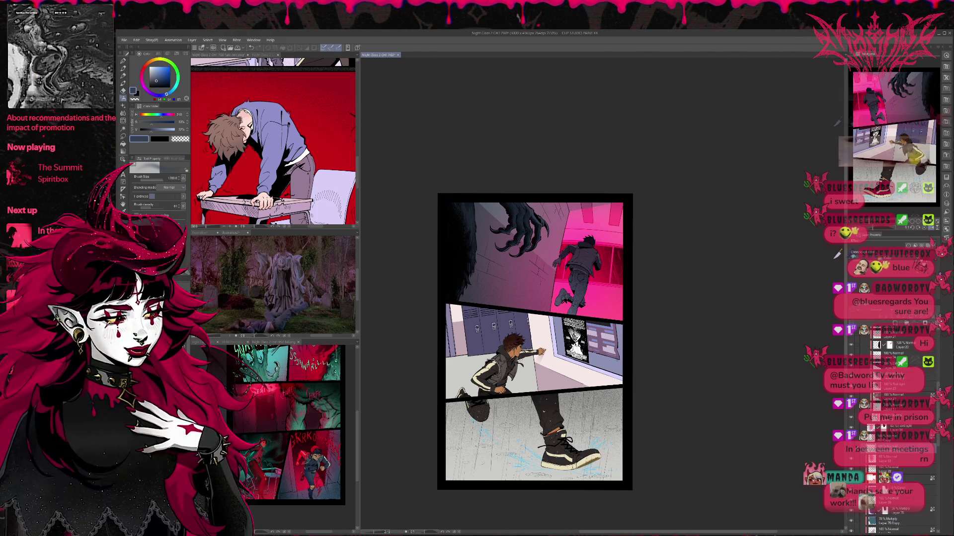
pyautogui.scroll(5, 899, 428)
pyautogui.scroll(5, 894, 427)
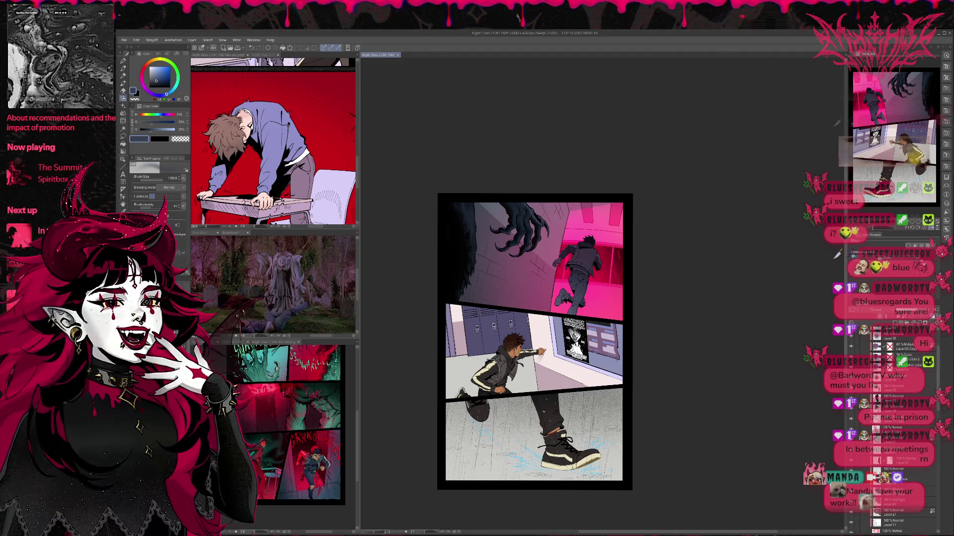
pyautogui.scroll(3, 894, 427)
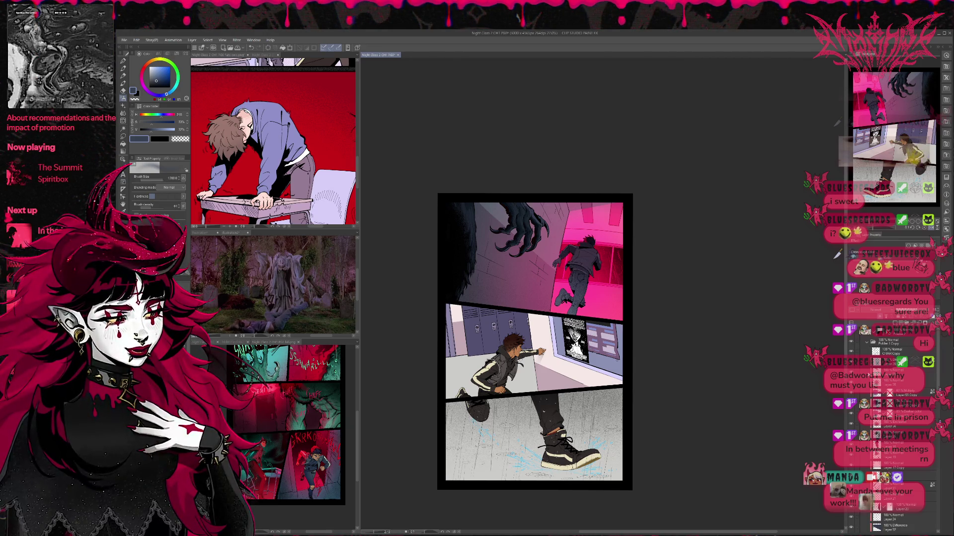
pyautogui.press('e')
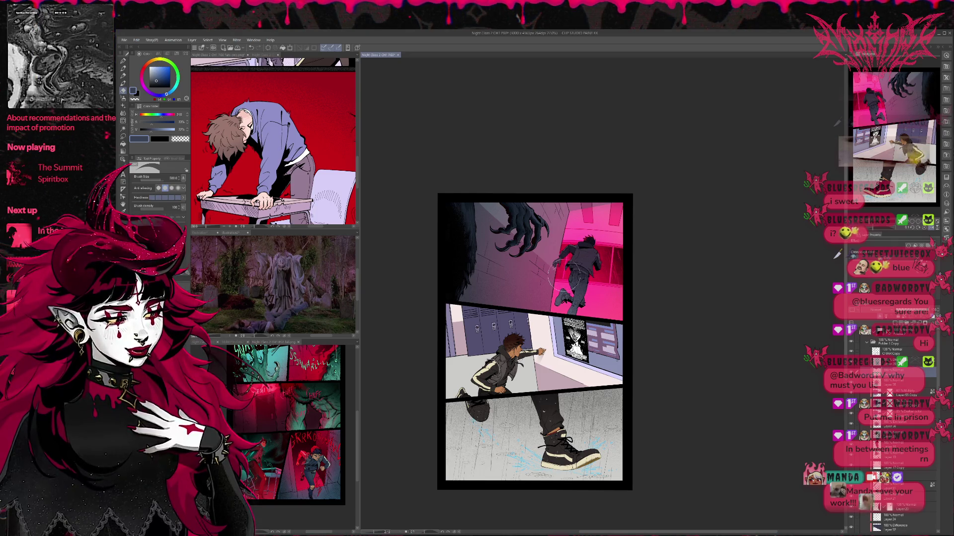
# Step: Add new Layer 22 above the CHAR Copy layer
pyautogui.scroll(2, 676, 313)
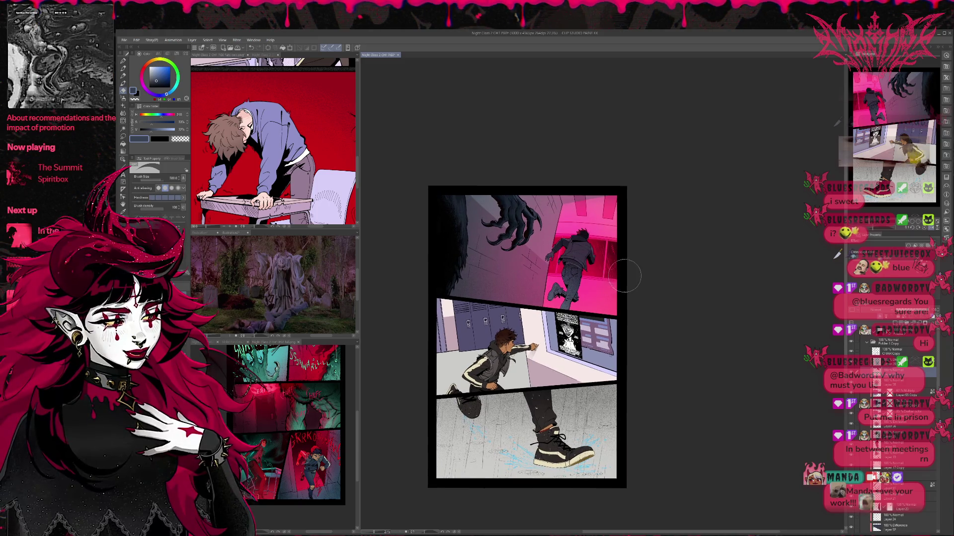
pyautogui.click(894, 352)
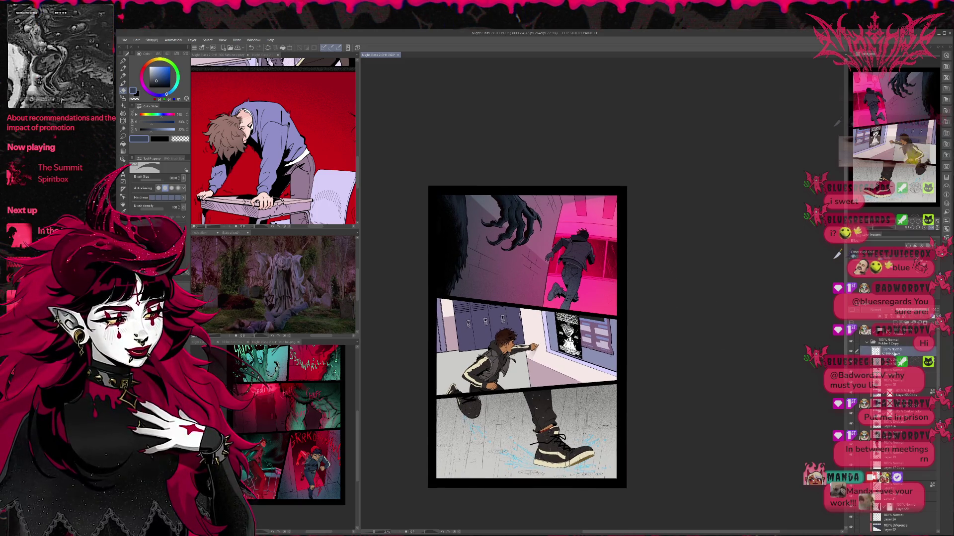
pyautogui.click(894, 324)
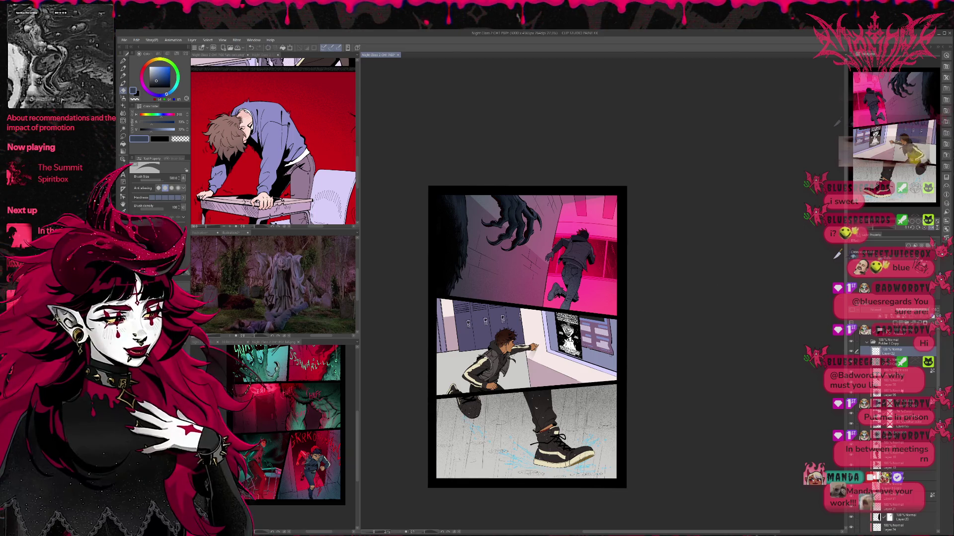
# Step: Select a range of layers and group them into a new folder with Ctrl+G
pyautogui.scroll(-5, 894, 397)
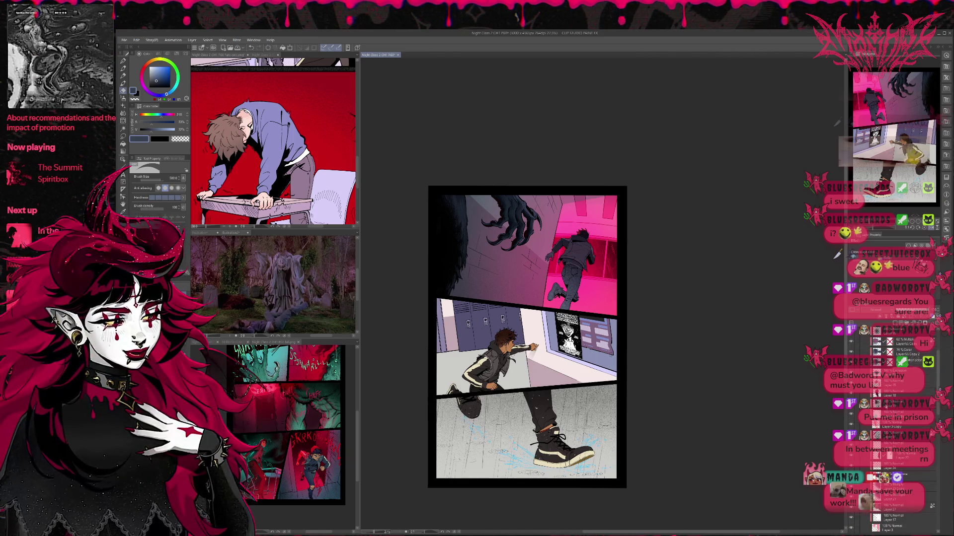
pyautogui.scroll(2, 894, 397)
pyautogui.click(896, 431)
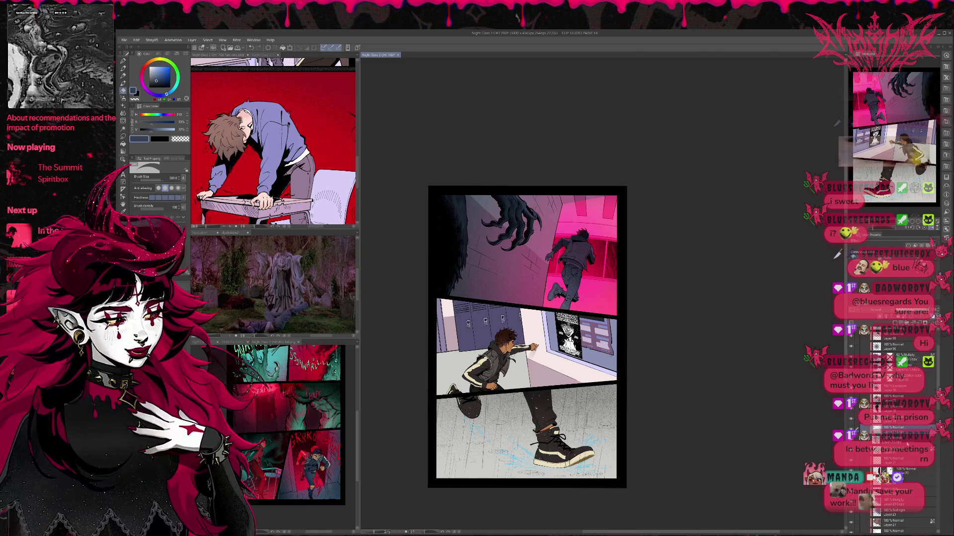
pyautogui.scroll(3, 894, 422)
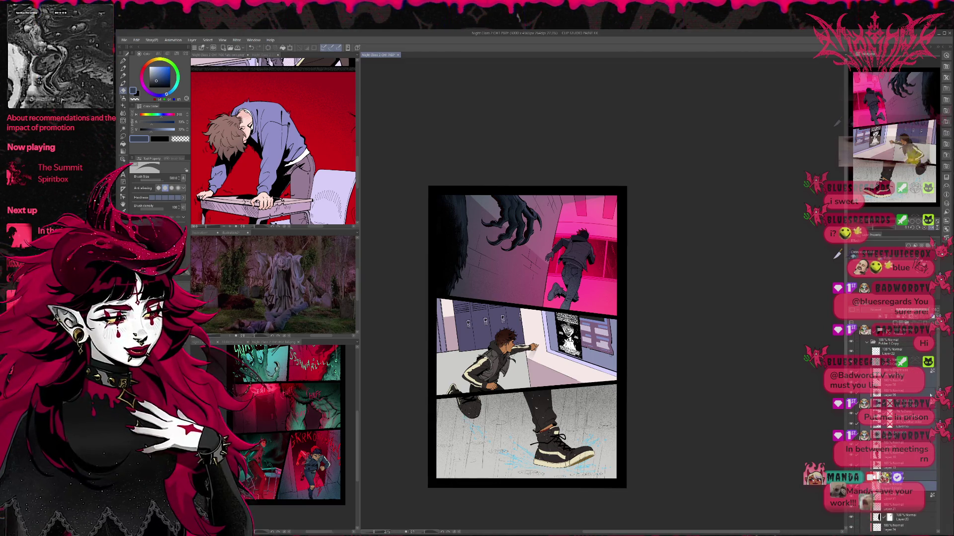
pyautogui.click(926, 407)
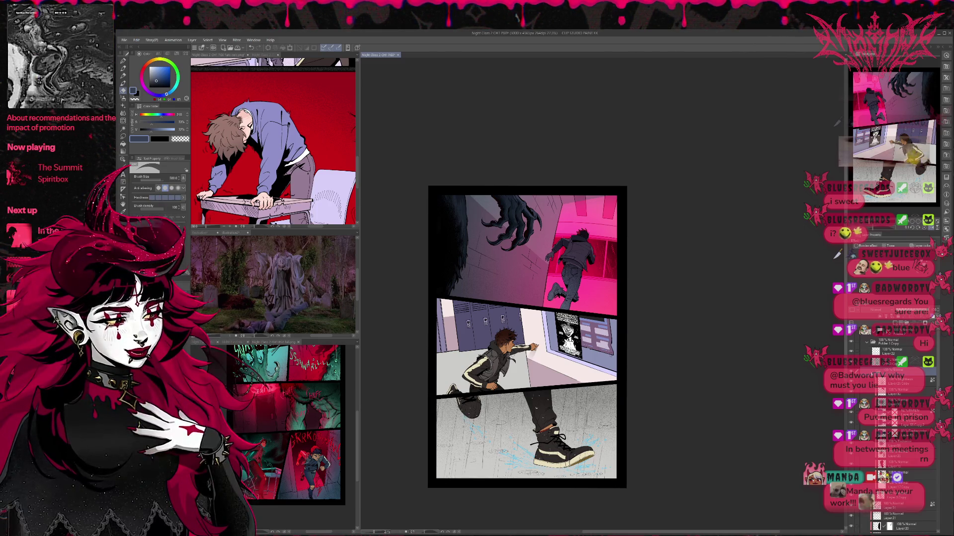
pyautogui.click(894, 380)
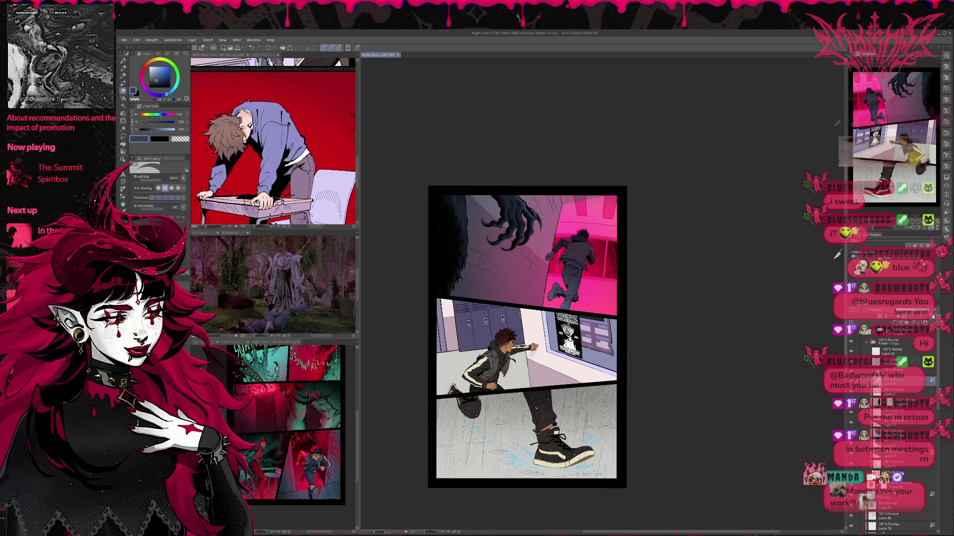
pyautogui.keyDown('shift'); pyautogui.click(899, 474); pyautogui.keyUp('shift')
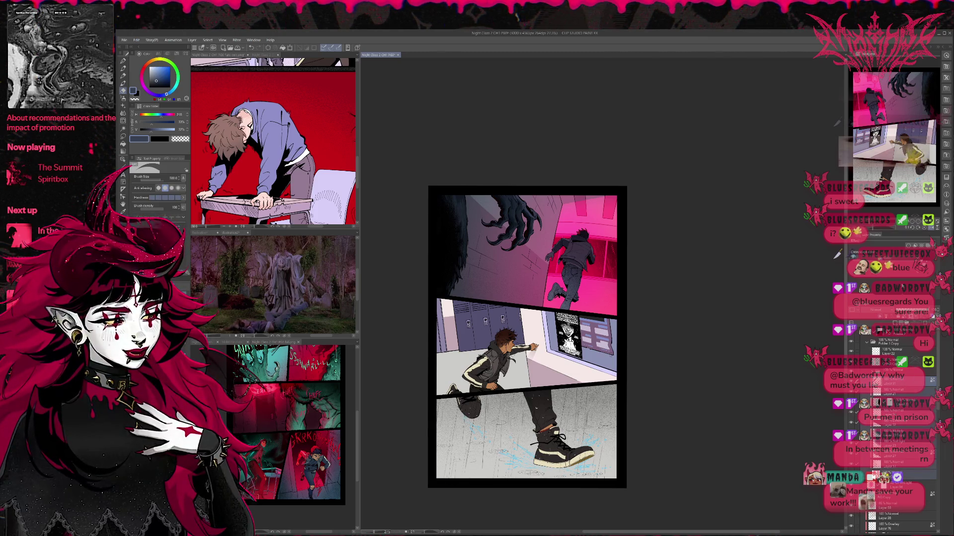
pyautogui.hotkey('ctrl', 'g')
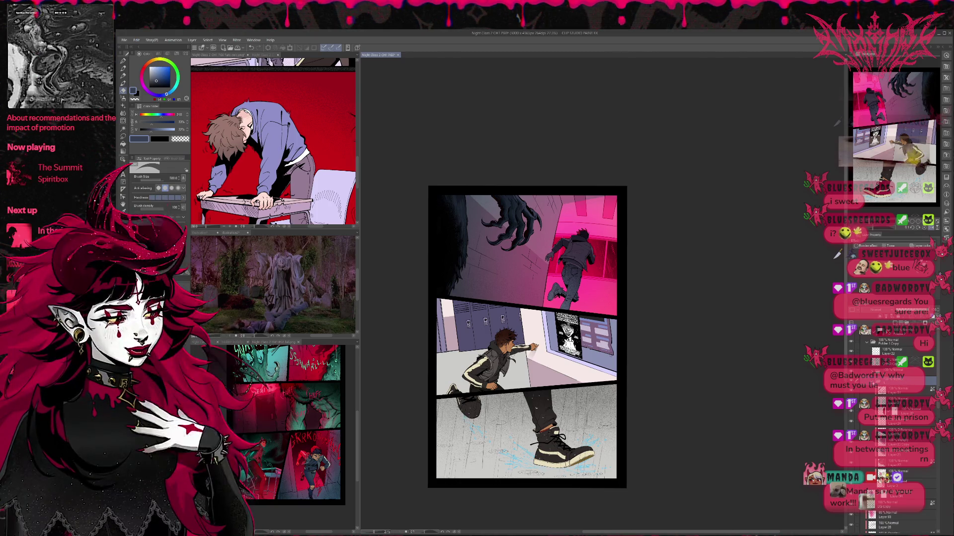
# Step: Expand the new folder, select its 80 Copy layer, and sample the wall's mauve with the pen
pyautogui.click(867, 380)
pyautogui.click(896, 393)
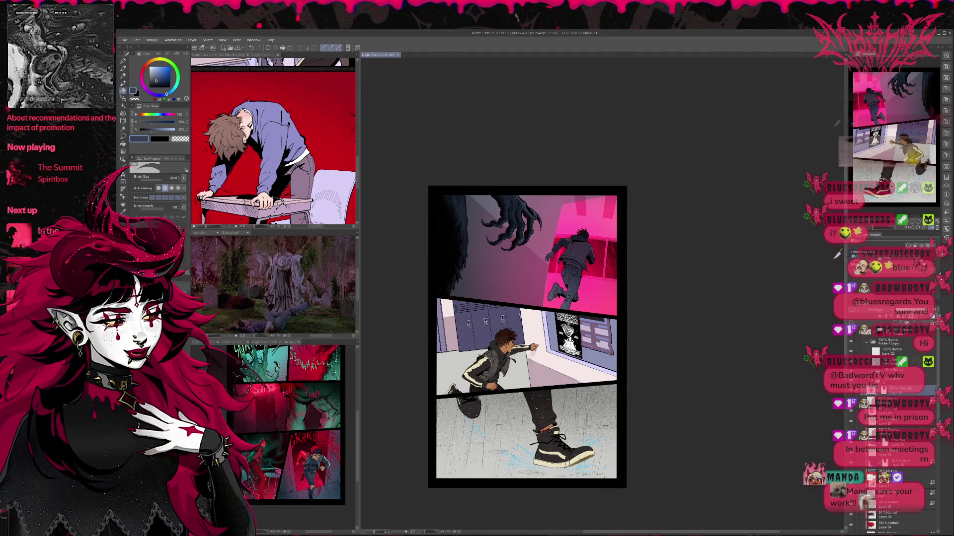
pyautogui.click(894, 400)
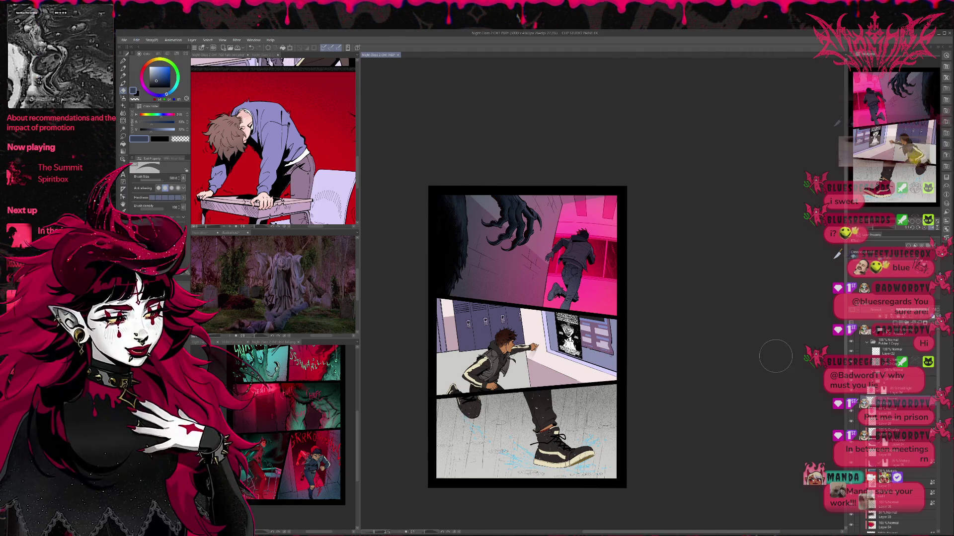
pyautogui.press('p')
pyautogui.keyDown('alt'); pyautogui.click(512, 274); pyautogui.keyUp('alt')
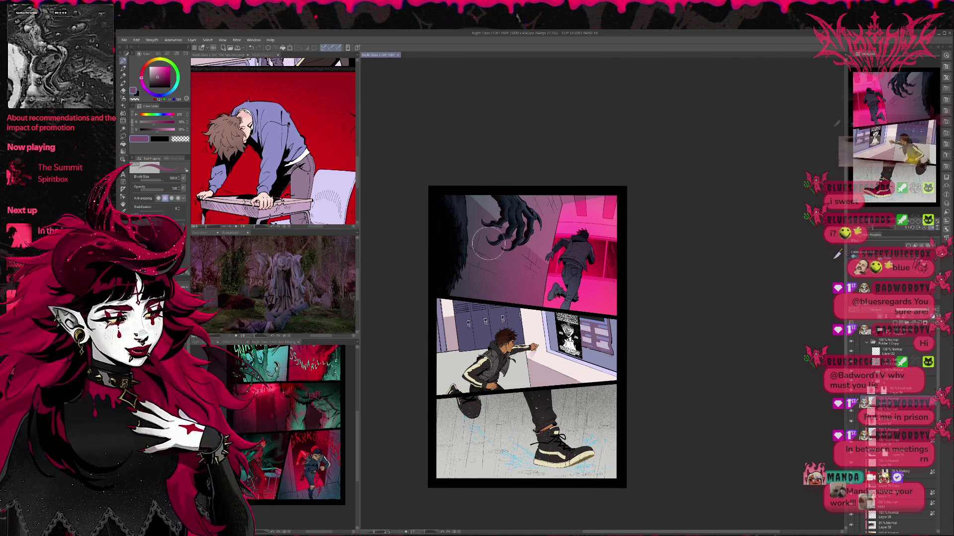
# Step: Sample mauves from the top panel and paint faint brick texture on the dark wall
pyautogui.keyDown('alt'); pyautogui.click(530, 262); pyautogui.keyUp('alt')
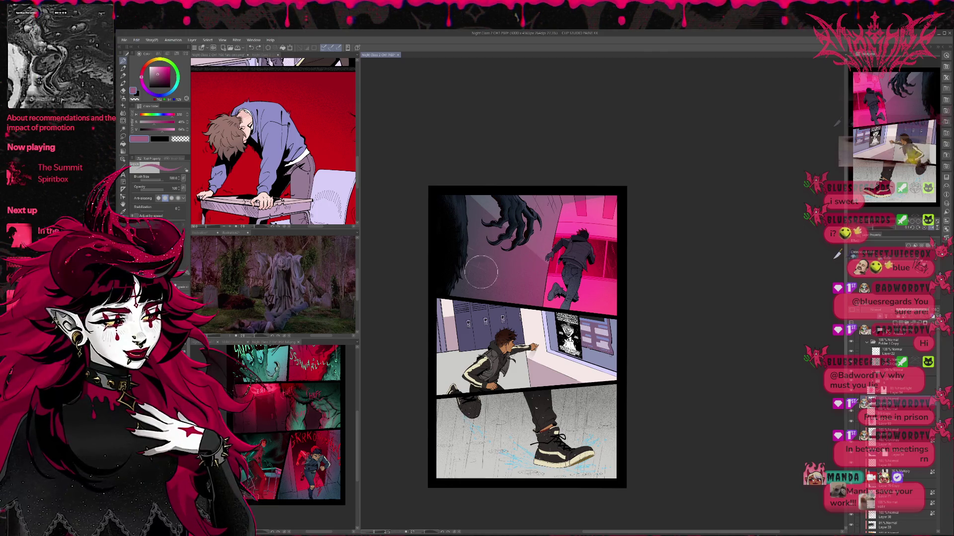
pyautogui.keyDown('alt'); pyautogui.click(477, 248); pyautogui.keyUp('alt')
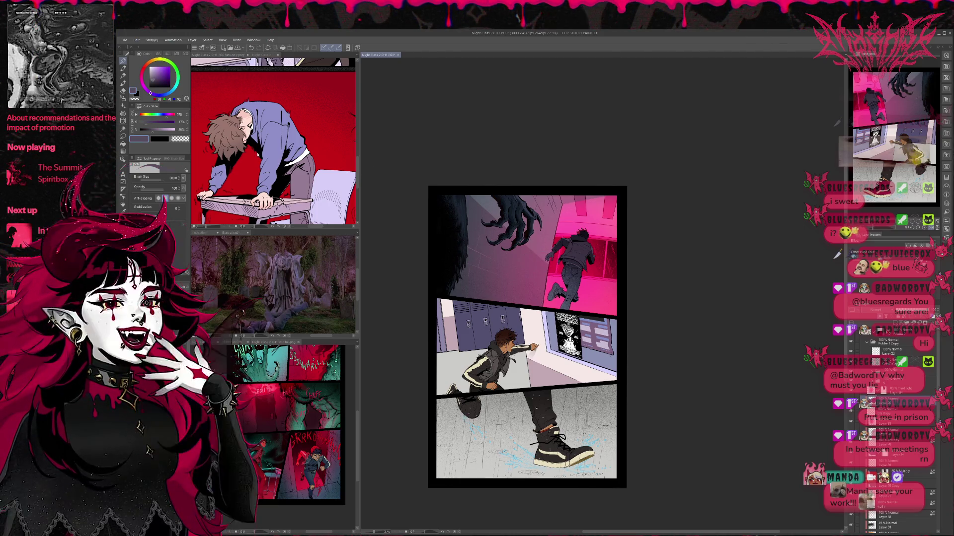
pyautogui.keyDown('alt'); pyautogui.click(474, 256); pyautogui.keyUp('alt')
pyautogui.moveTo(474, 257)
pyautogui.mouseDown()
pyautogui.moveTo(467, 251)
pyautogui.moveTo(531, 271)
pyautogui.moveTo(517, 256)
pyautogui.moveTo(529, 204)
pyautogui.mouseUp()
pyautogui.keyDown('alt'); pyautogui.click(538, 277); pyautogui.keyUp('alt')
pyautogui.press('alt')
pyautogui.keyDown('alt'); pyautogui.click(441, 241); pyautogui.keyUp('alt')
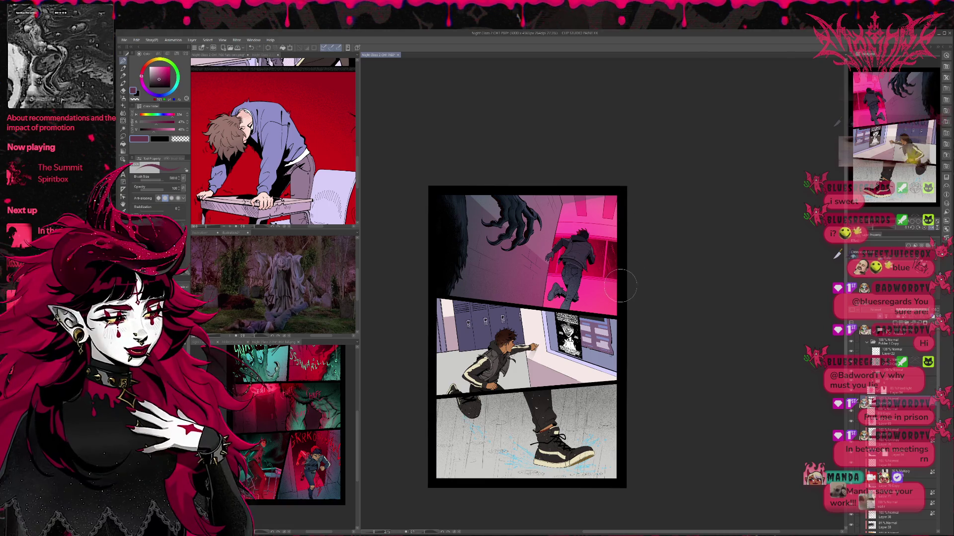
# Step: Pick crimson, shrink the brush to 120, and resample greyish lavender from the page
pyautogui.keyDown('alt'); pyautogui.click(557, 241); pyautogui.keyUp('alt')
pyautogui.press('[')
pyautogui.press('[')
pyautogui.press('[')
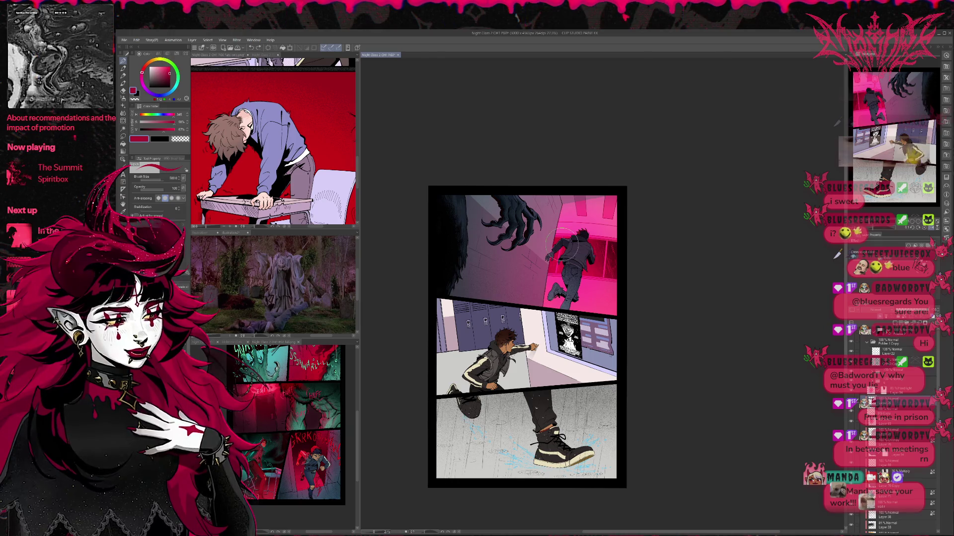
pyautogui.press('[')
pyautogui.press('[')
pyautogui.press('[')
pyautogui.press('[')
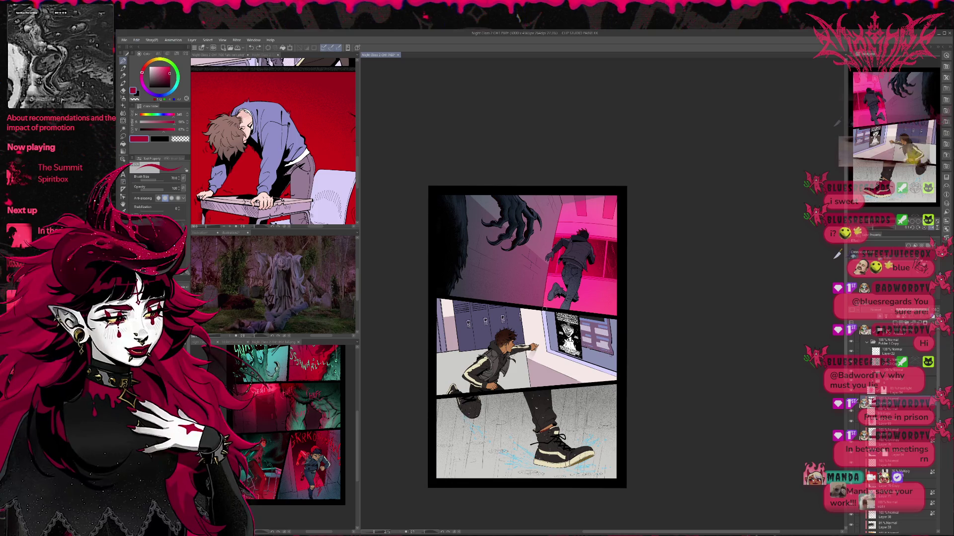
pyautogui.keyDown('alt'); pyautogui.click(480, 256); pyautogui.keyUp('alt')
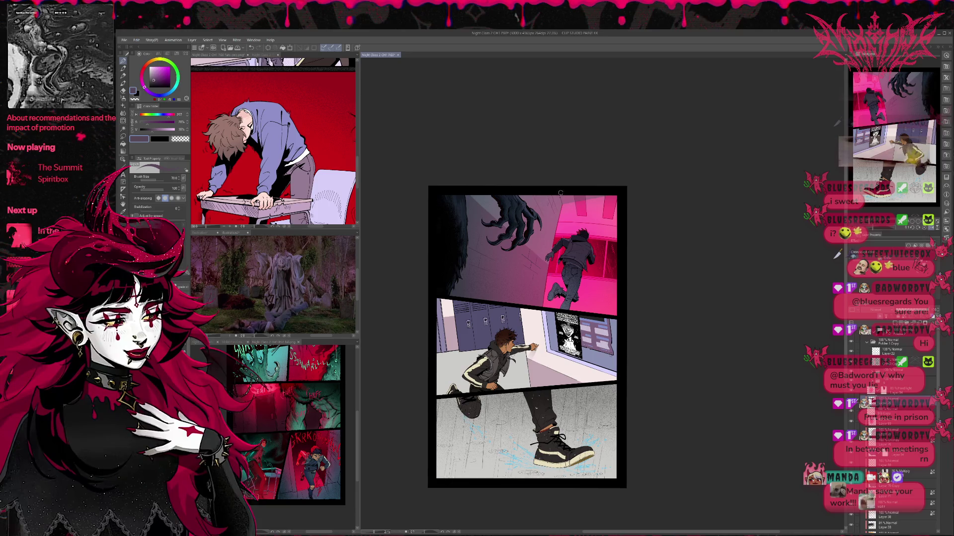
pyautogui.keyDown('alt'); pyautogui.click(495, 268); pyautogui.keyUp('alt')
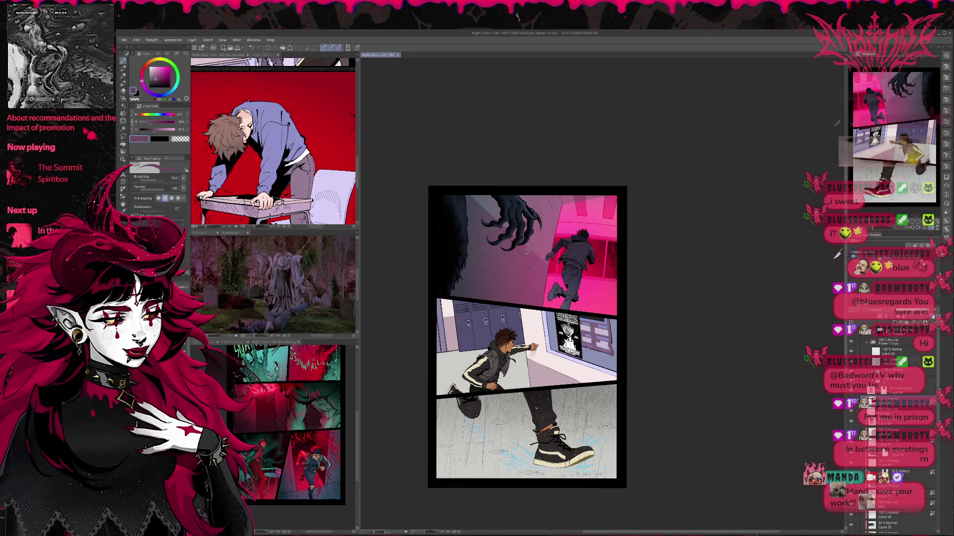
pyautogui.keyDown('alt'); pyautogui.click(527, 263); pyautogui.keyUp('alt')
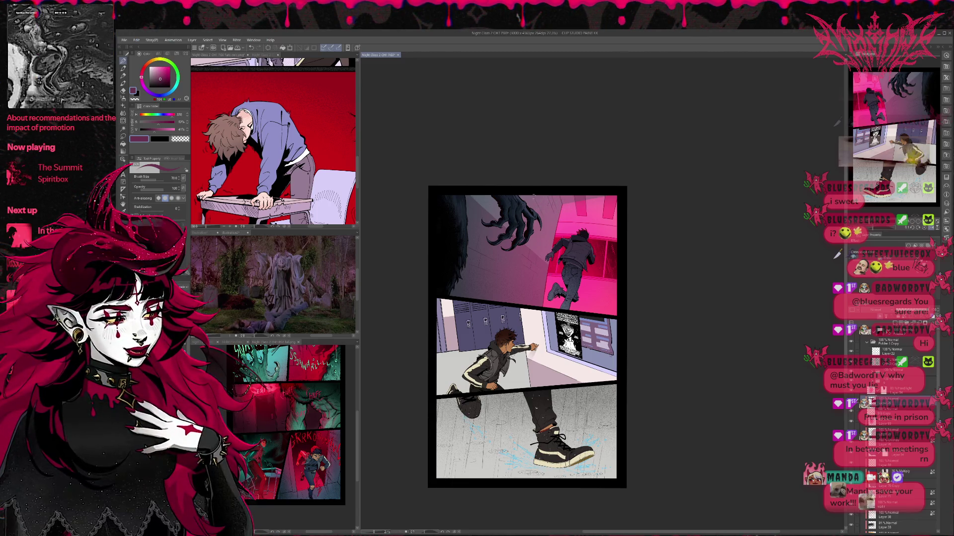
# Step: Hide the pink-purple wall shading layer in the top panel
pyautogui.scroll(-1, 543, 277)
pyautogui.scroll(1, 596, 263)
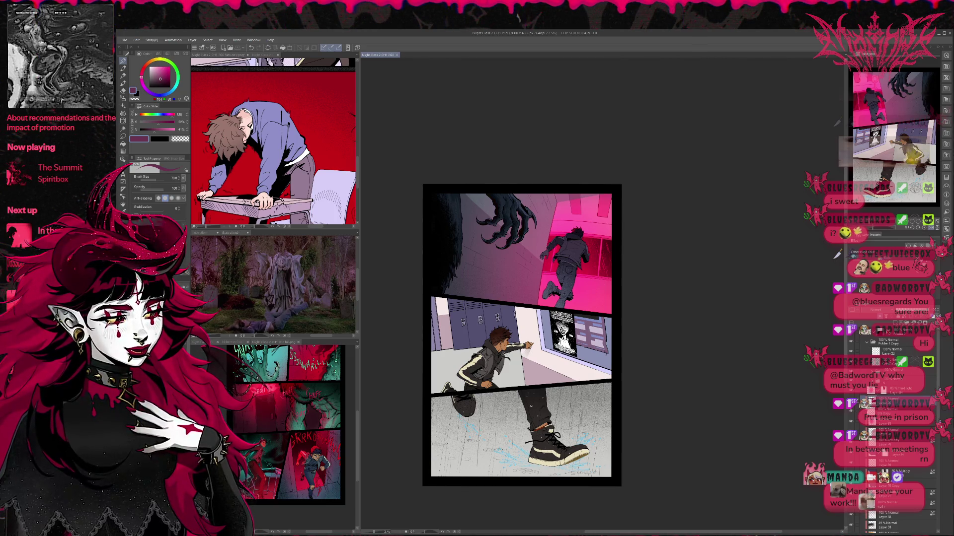
pyautogui.click(851, 422)
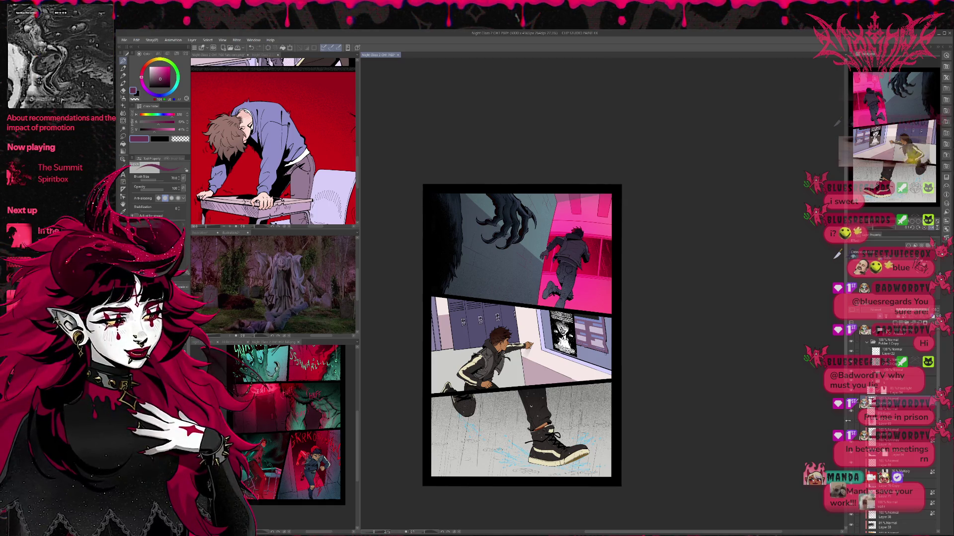
# Step: Hide the pink-purple wall shading layer so the top panel walls show slate grey, with the soft Eraser ready
pyautogui.click(851, 423)
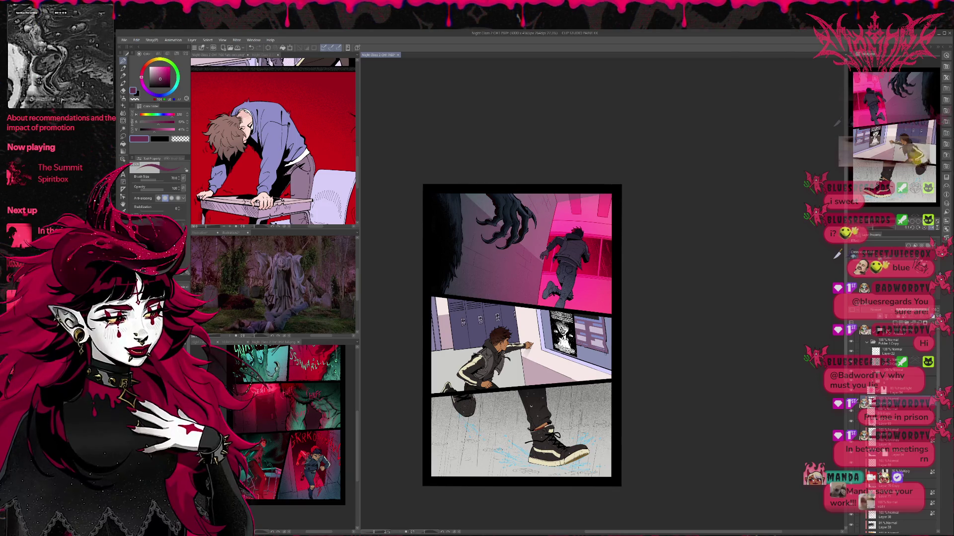
pyautogui.click(850, 422)
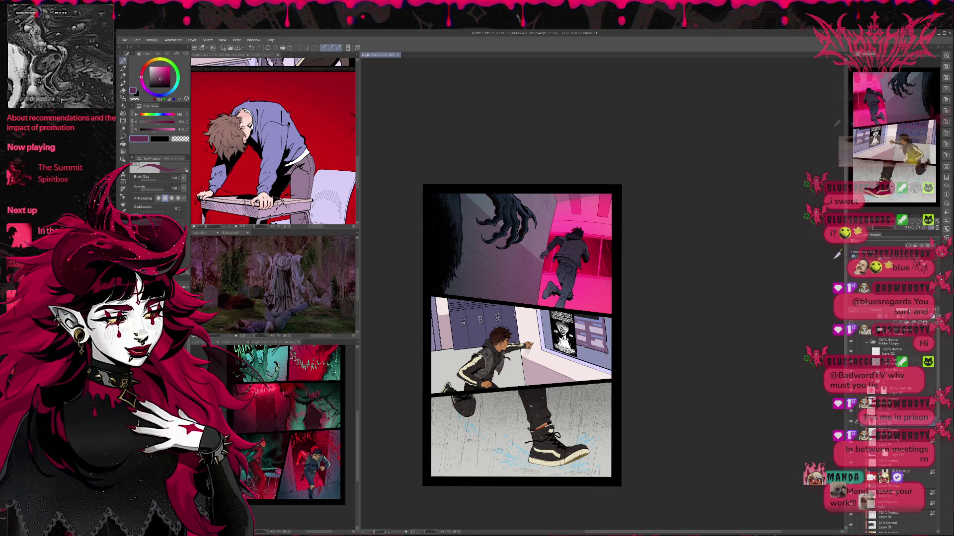
pyautogui.click(850, 422)
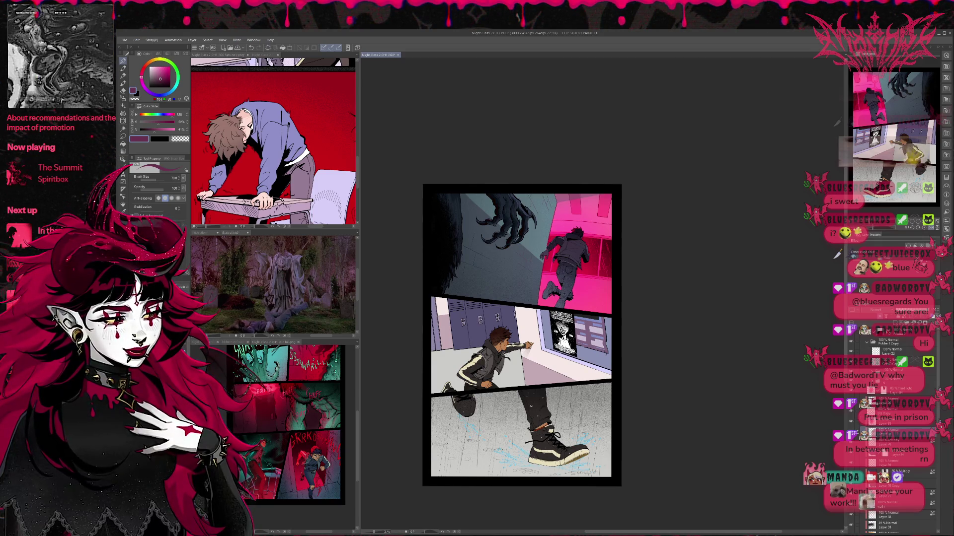
pyautogui.press('e')
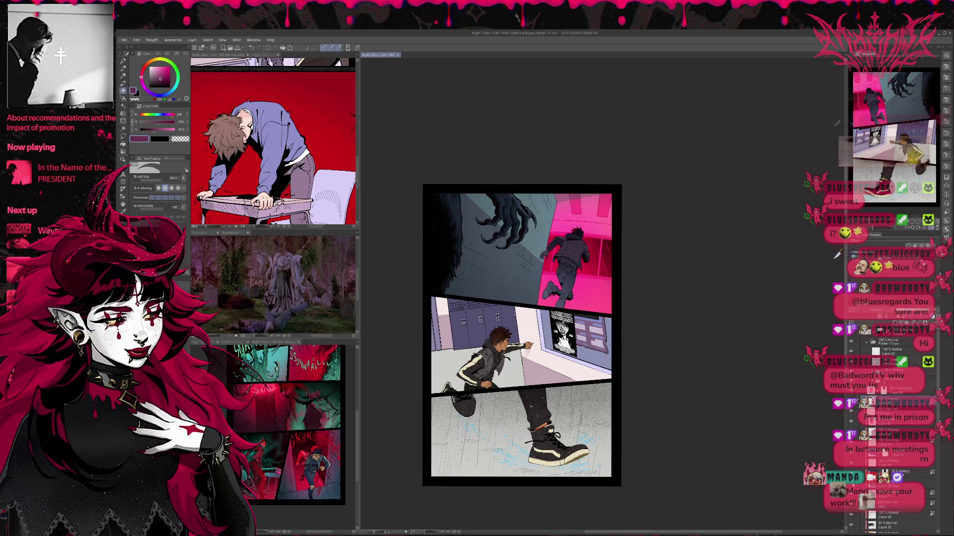
# Step: Undo the grey-blue shading on the top panel wall and add a new empty layer
pyautogui.hotkey('ctrl', 'z')
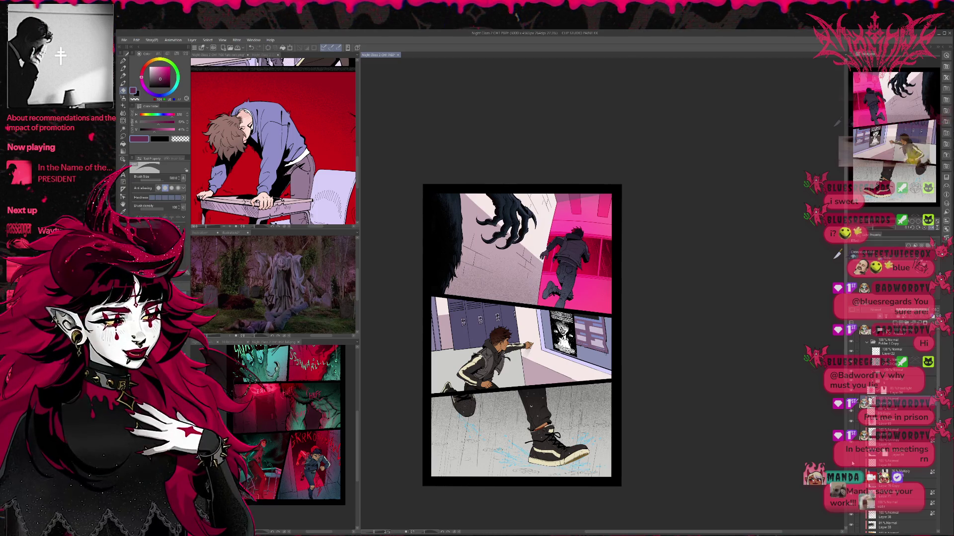
pyautogui.hotkey('ctrl', 'z')
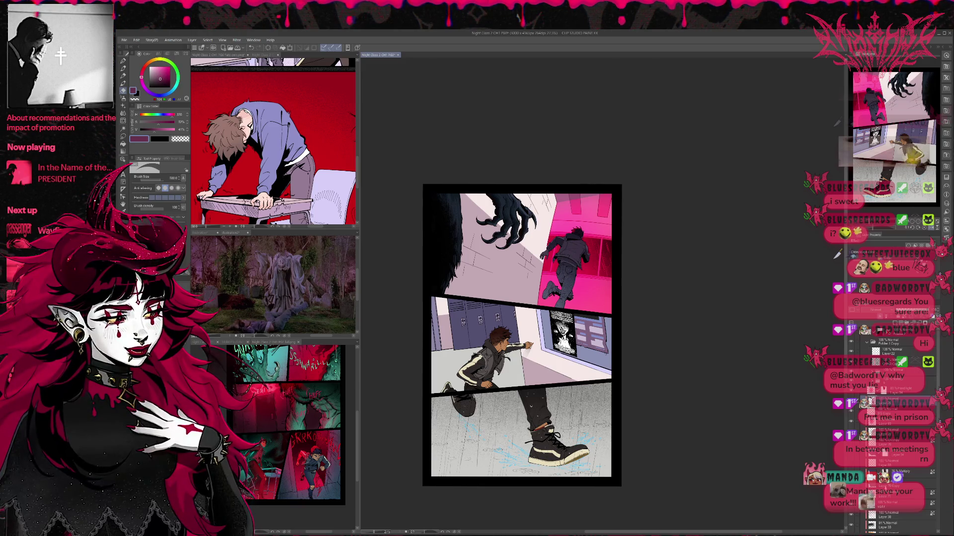
pyautogui.click(888, 497)
pyautogui.hotkey('ctrl', 'shift', 'n')
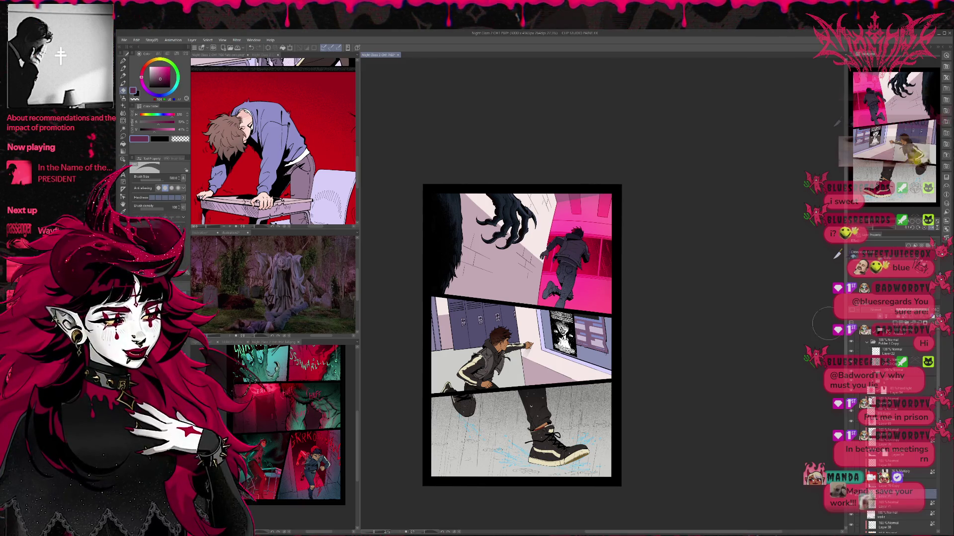
# Step: Sample a dark colour from the runner and paint dusky purple over the wall with a 1300 px pen
pyautogui.keyDown('alt'); pyautogui.click(576, 256); pyautogui.keyUp('alt')
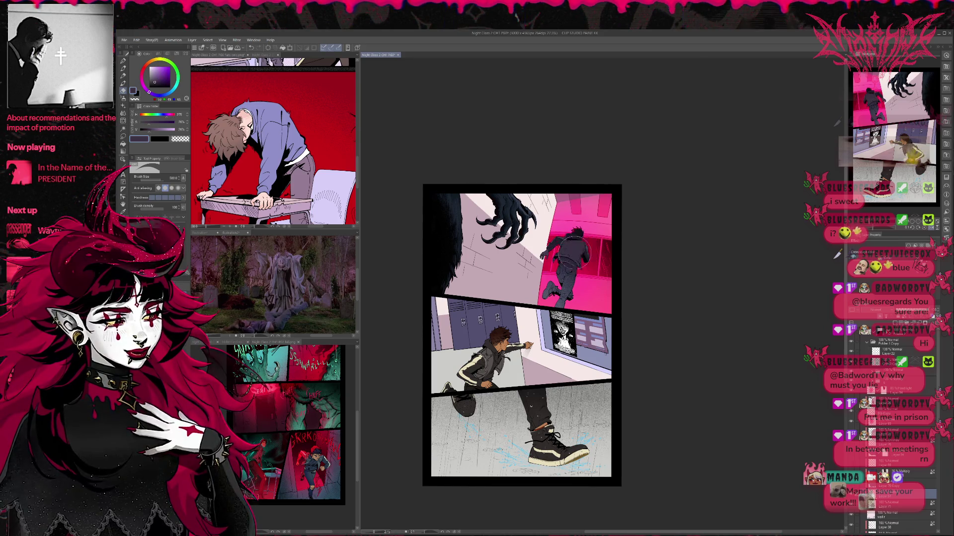
pyautogui.press('p')
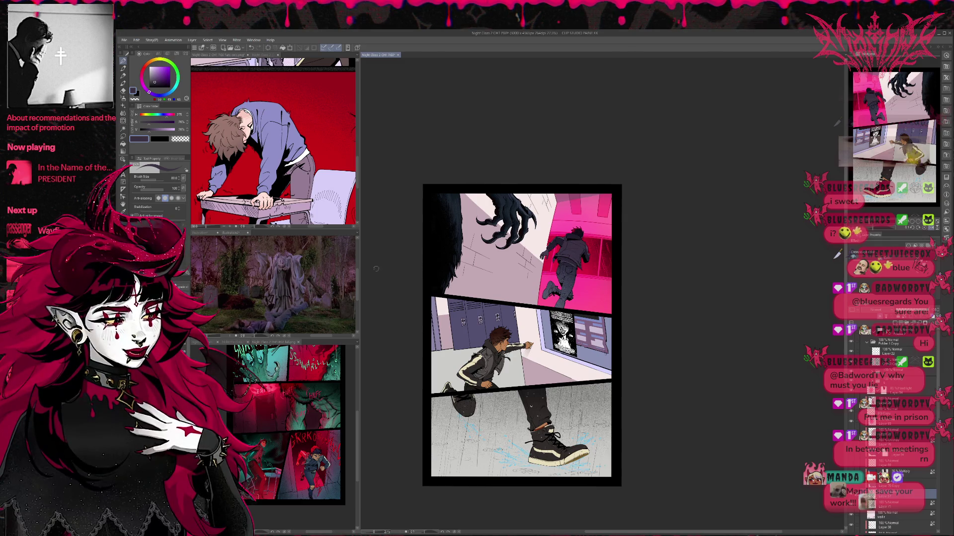
pyautogui.press(']')
pyautogui.press(']')
pyautogui.press(']')
pyautogui.moveTo(455, 239)
pyautogui.mouseDown()
pyautogui.moveTo(469, 216)
pyautogui.moveTo(523, 264)
pyautogui.moveTo(505, 280)
pyautogui.moveTo(566, 188)
pyautogui.moveTo(457, 279)
pyautogui.mouseUp()
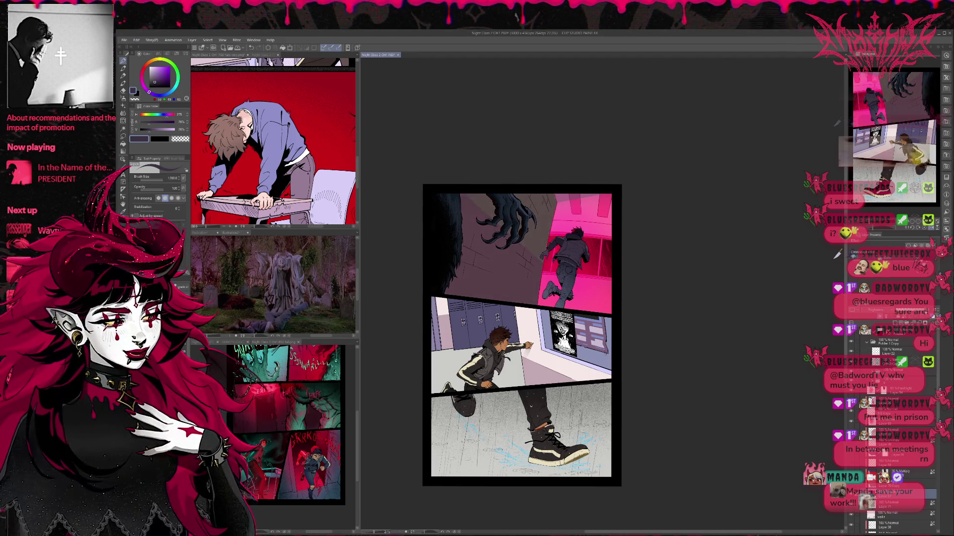
pyautogui.click(880, 312)
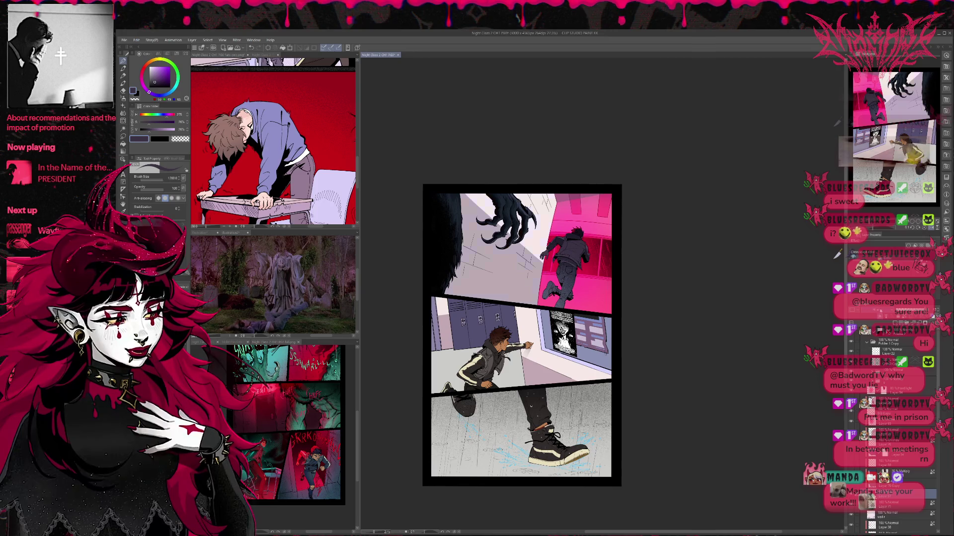
pyautogui.click(880, 312)
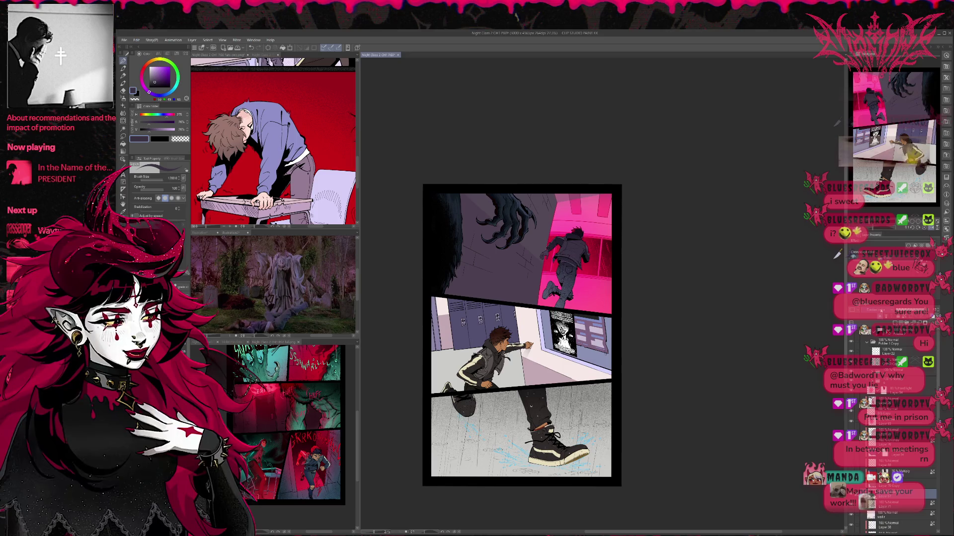
pyautogui.click(880, 311)
pyautogui.click(880, 311)
pyautogui.click(880, 312)
pyautogui.click(880, 311)
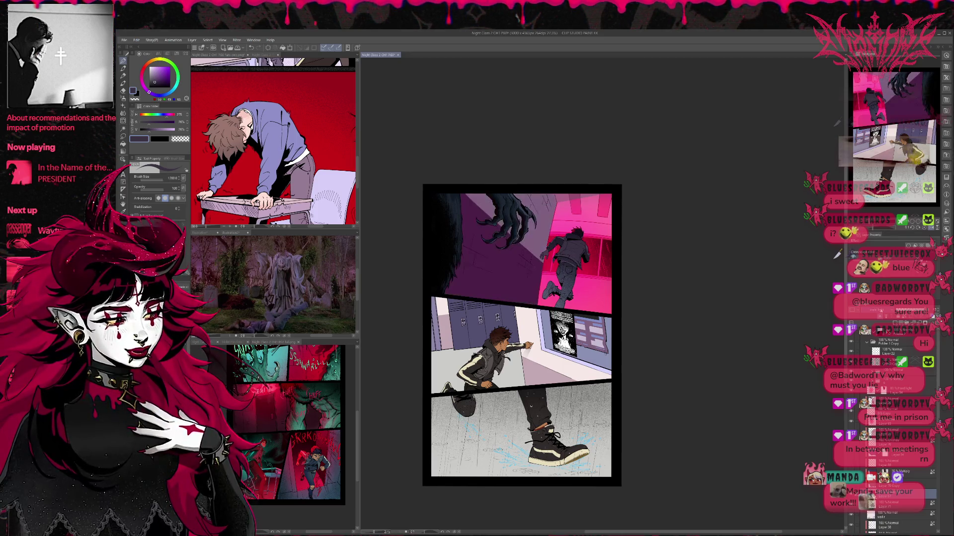
pyautogui.click(880, 312)
pyautogui.click(880, 311)
pyautogui.click(881, 312)
pyautogui.click(880, 311)
pyautogui.click(880, 312)
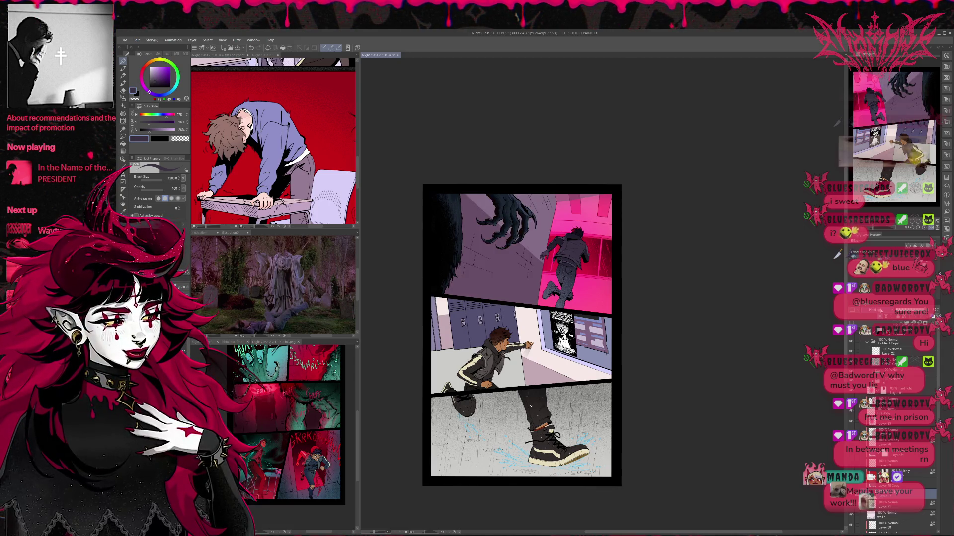
pyautogui.click(880, 311)
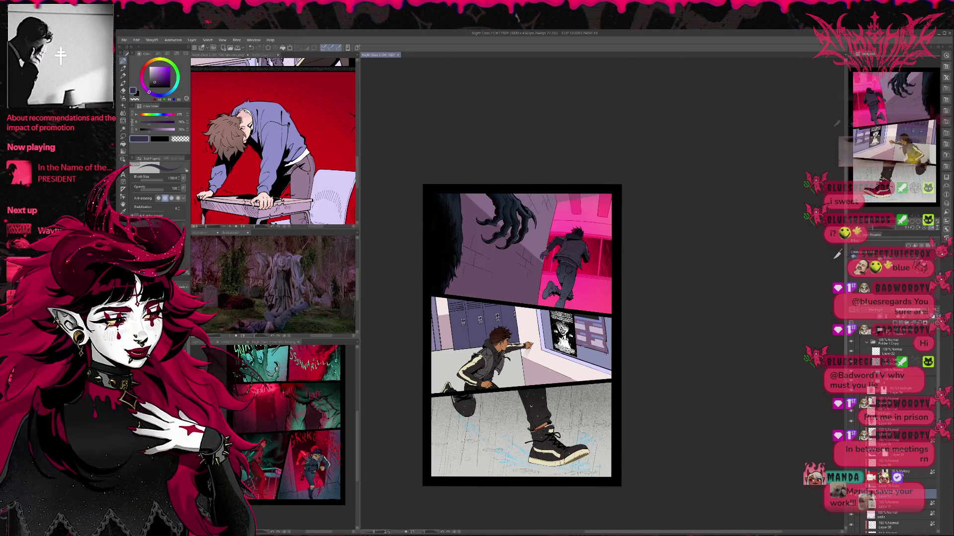
pyautogui.click(881, 311)
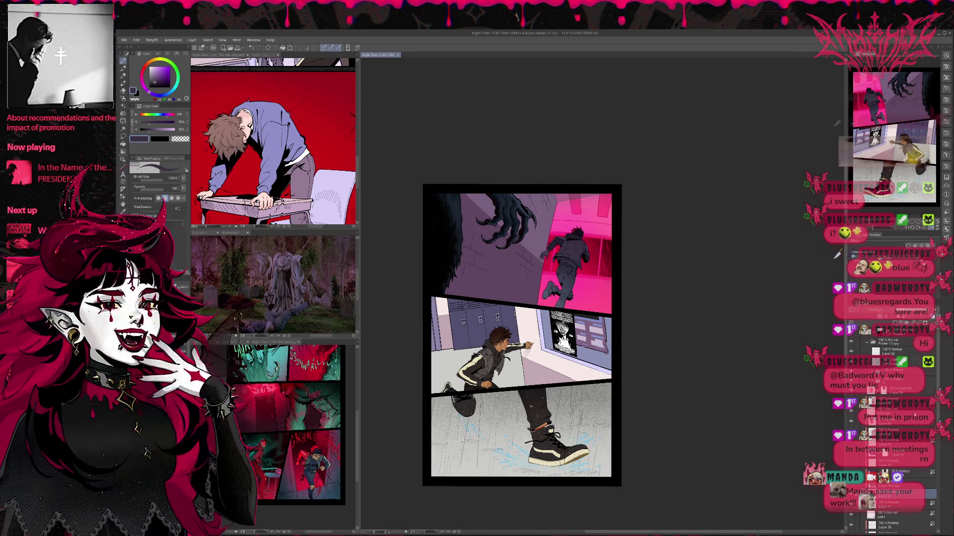
pyautogui.click(880, 312)
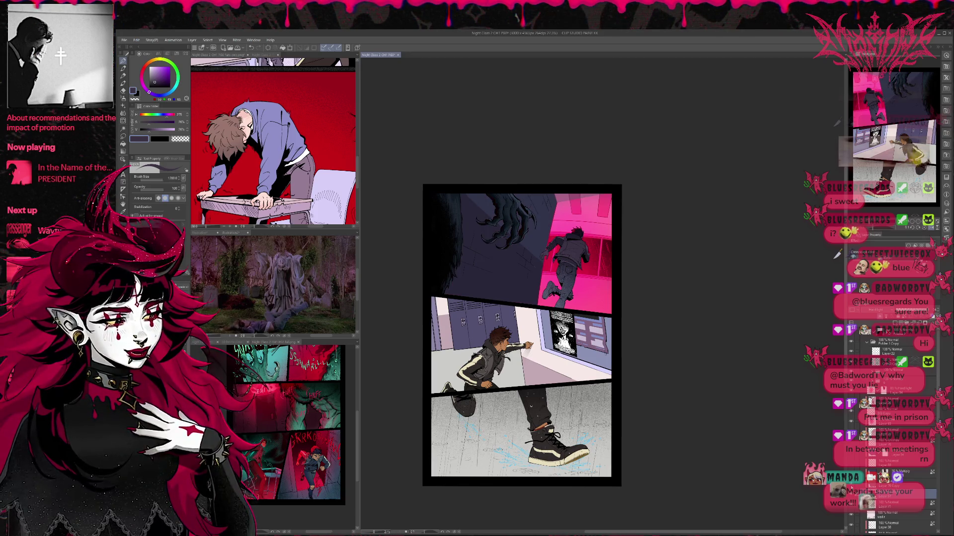
pyautogui.click(880, 312)
pyautogui.click(881, 312)
pyautogui.click(881, 312)
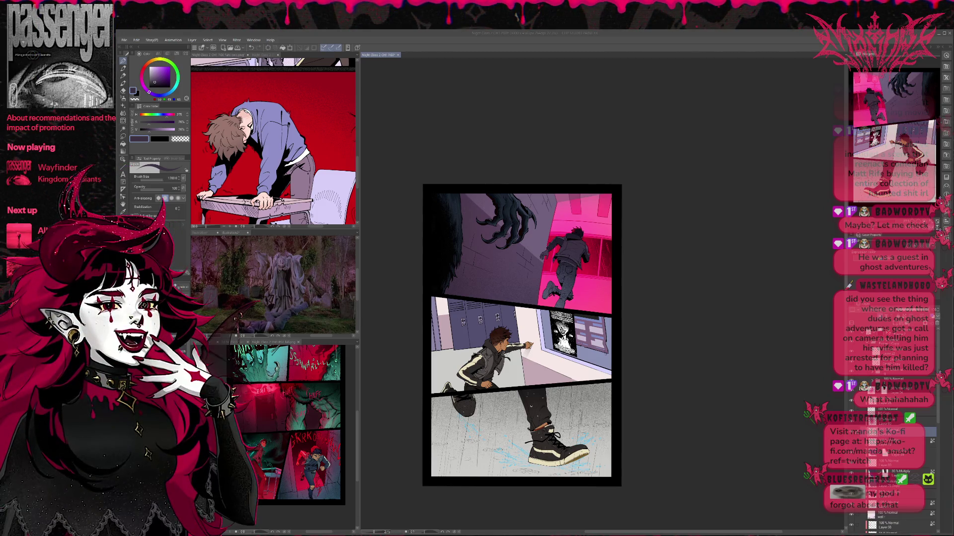
# Step: Zoom into the canvas and show the PG10 page with the hand-raising boy in the side view
pyautogui.scroll(4, 541, 254)
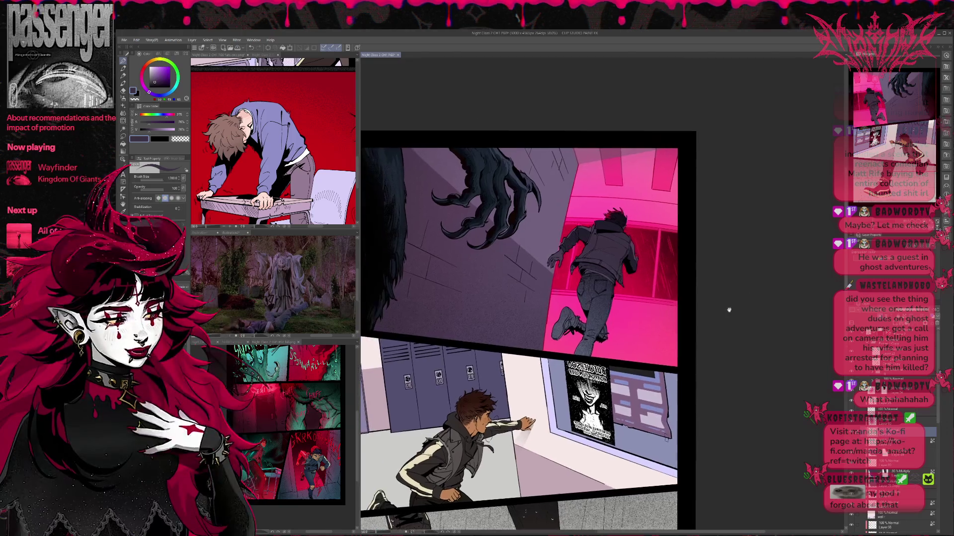
pyautogui.scroll(2, 715, 348)
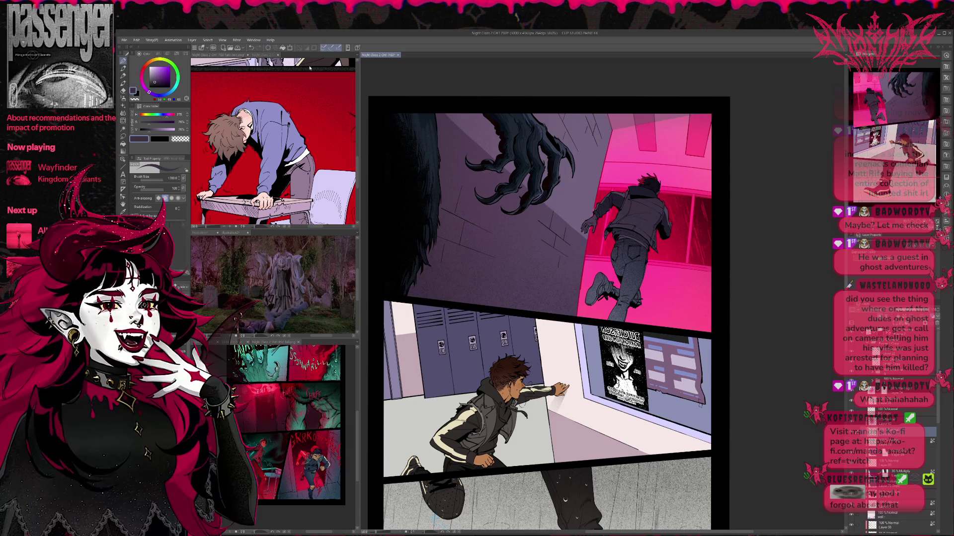
pyautogui.click(266, 54)
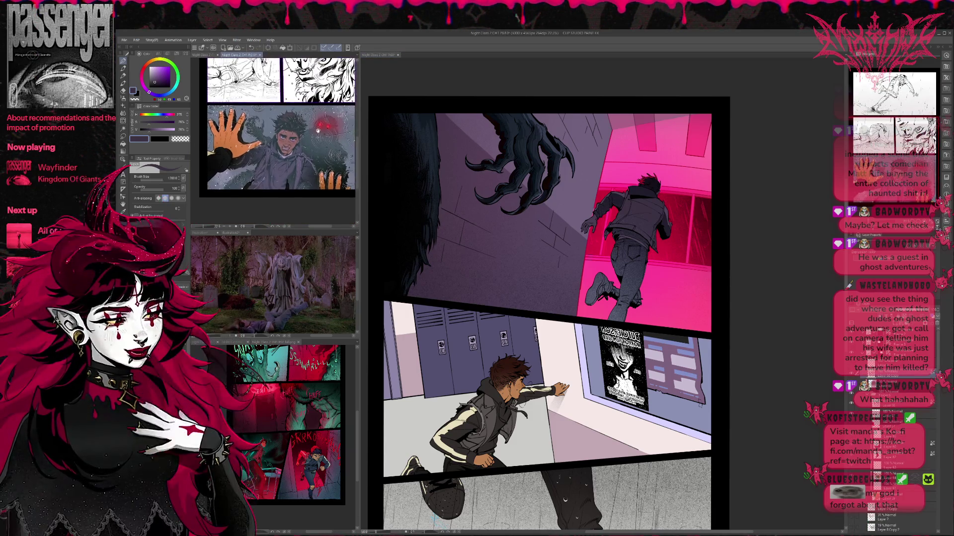
pyautogui.scroll(3, 308, 199)
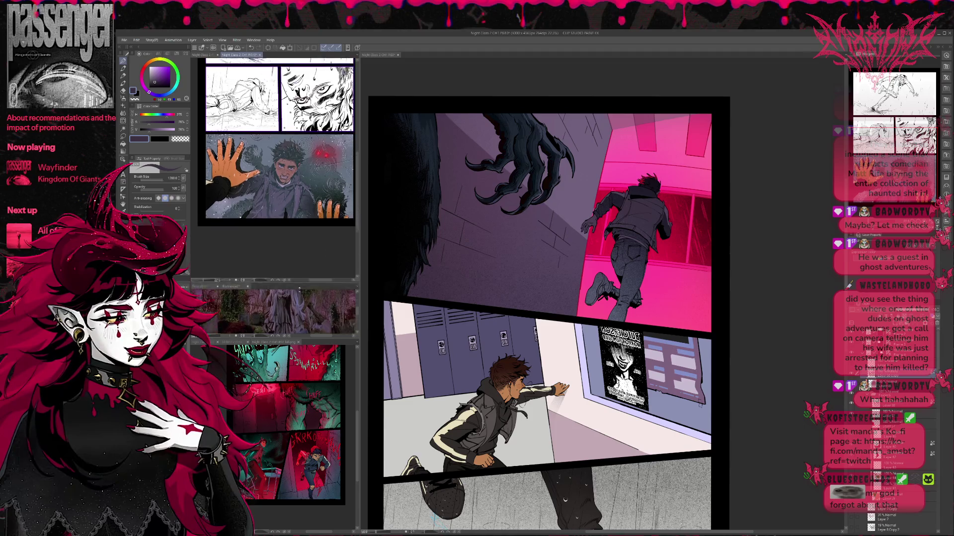